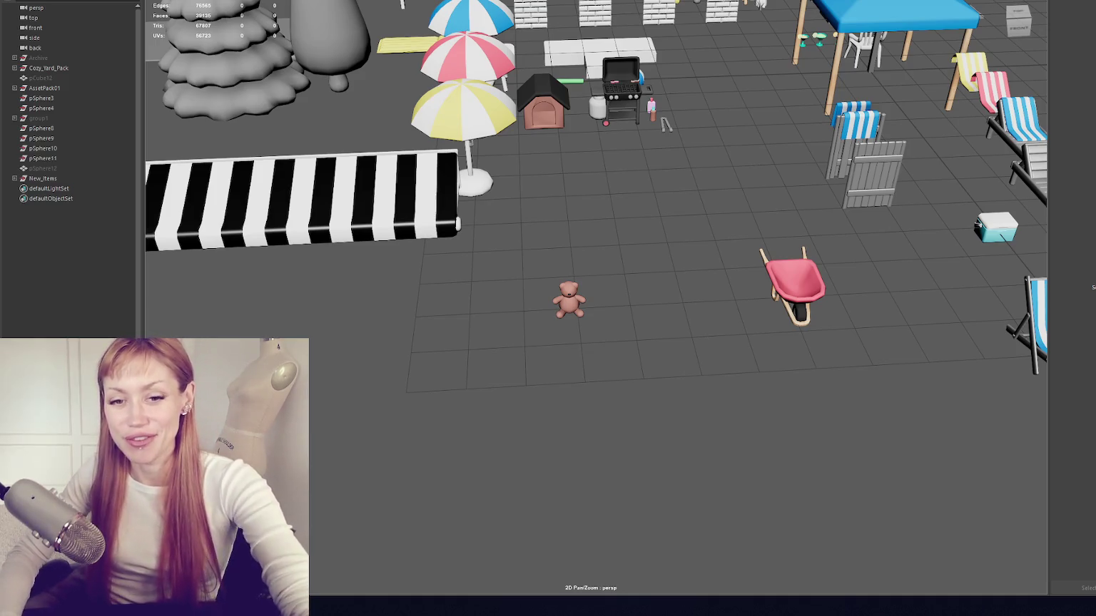
Step: Frame and orbit the teddy bear in Maya, then zoom back out over the yard props
click(571, 303)
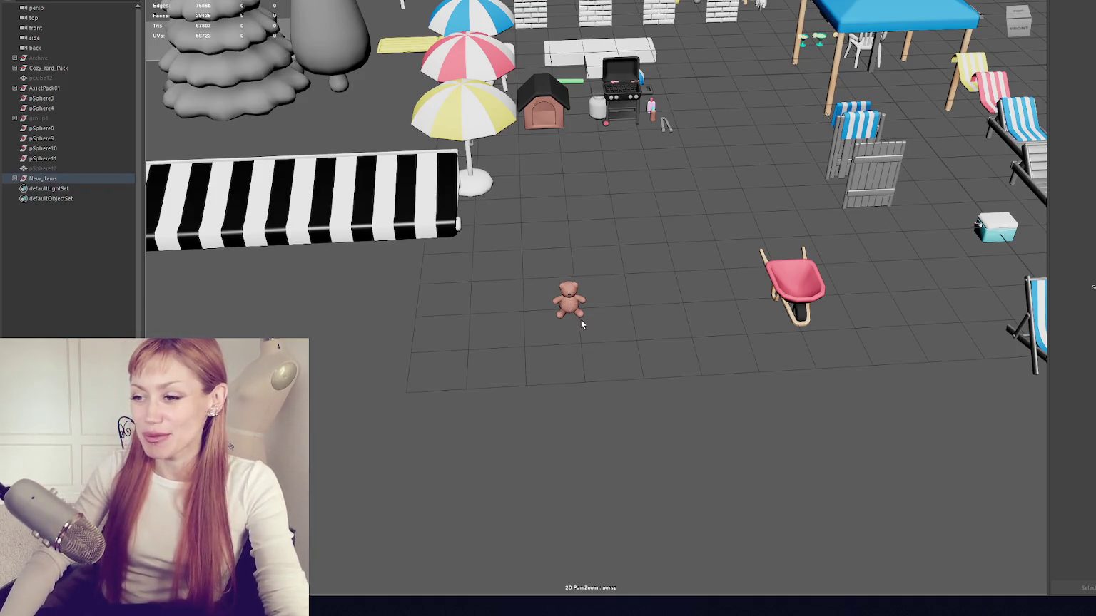
key(f)
click(742, 345)
mouse_move(741, 345)
mouse_down()
mouse_move(661, 296)
mouse_move(588, 305)
mouse_move(701, 300)
mouse_up()
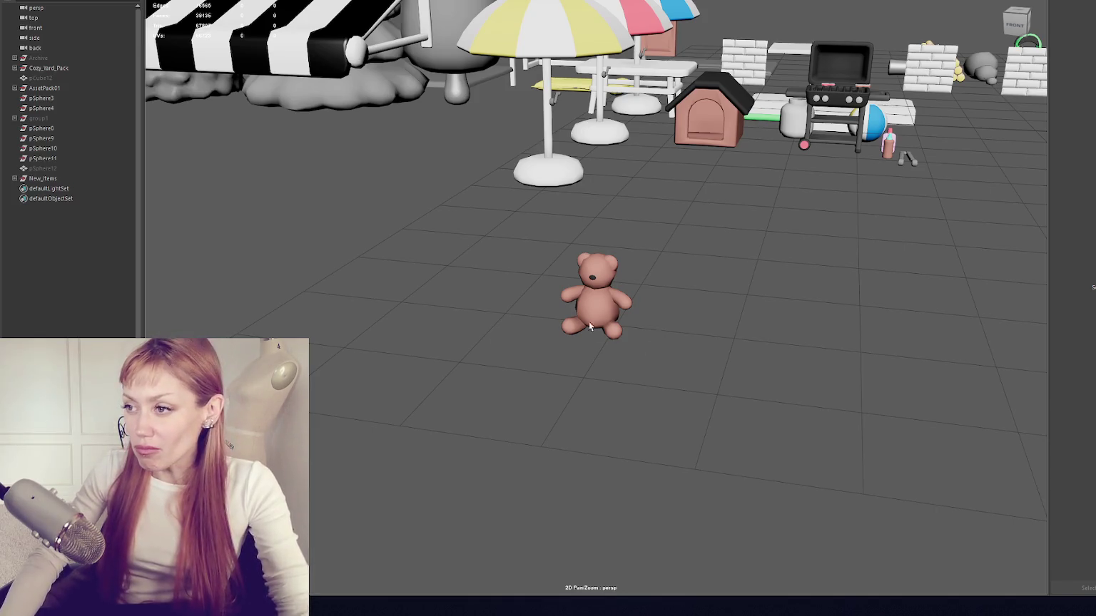
scroll(663, 262, down, 3)
scroll(662, 242, down, 5)
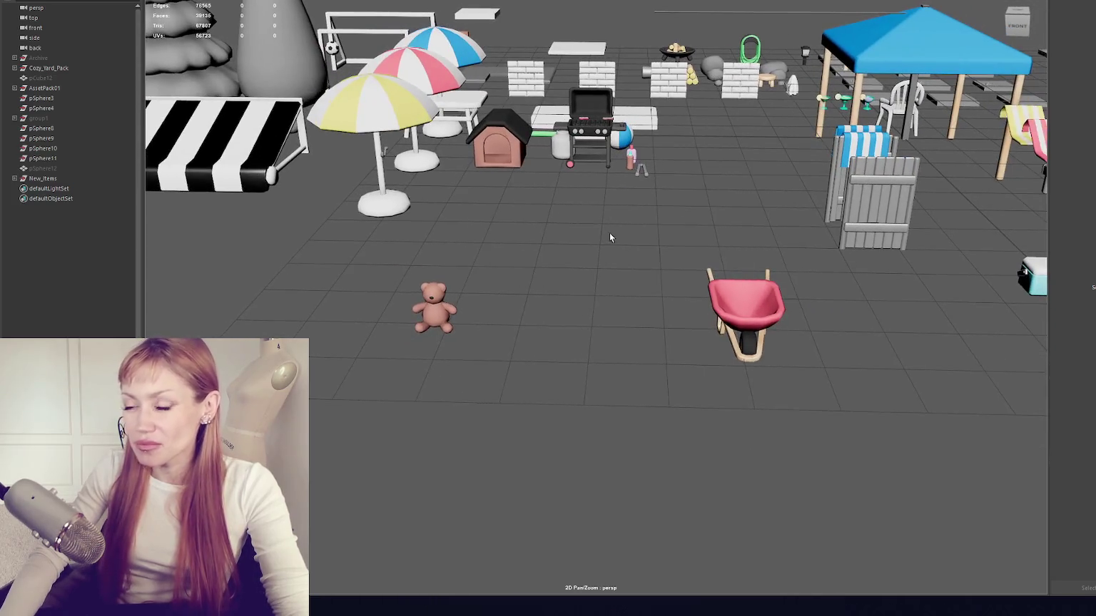
scroll(497, 224, down, 3)
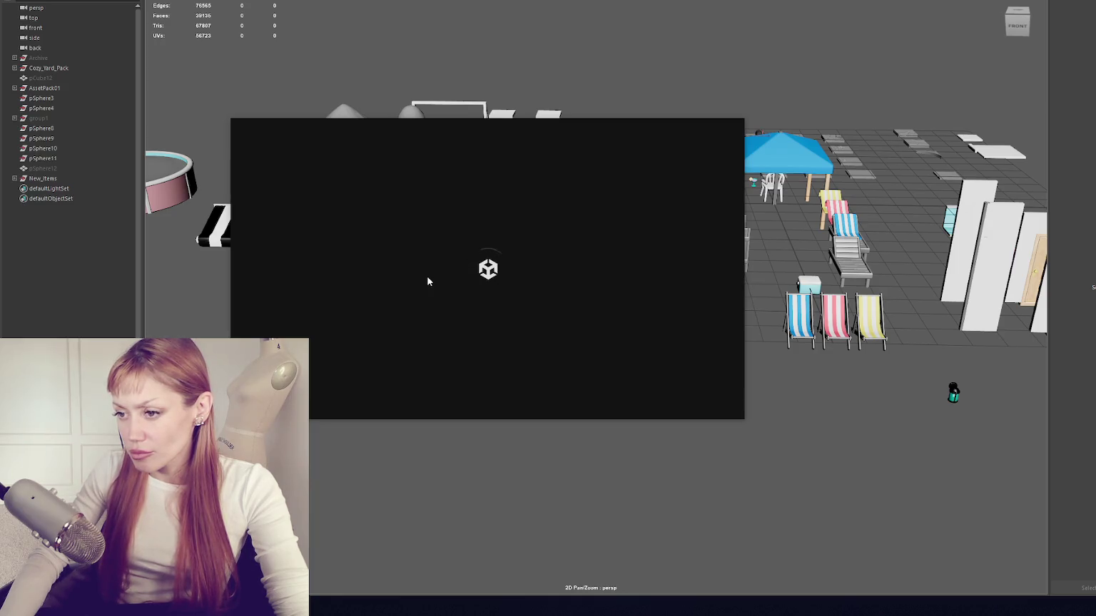
Step: Tilt the Maya yard to a near top-down view, then widen Unity Hub to show full project names
scroll(766, 359, up, 5)
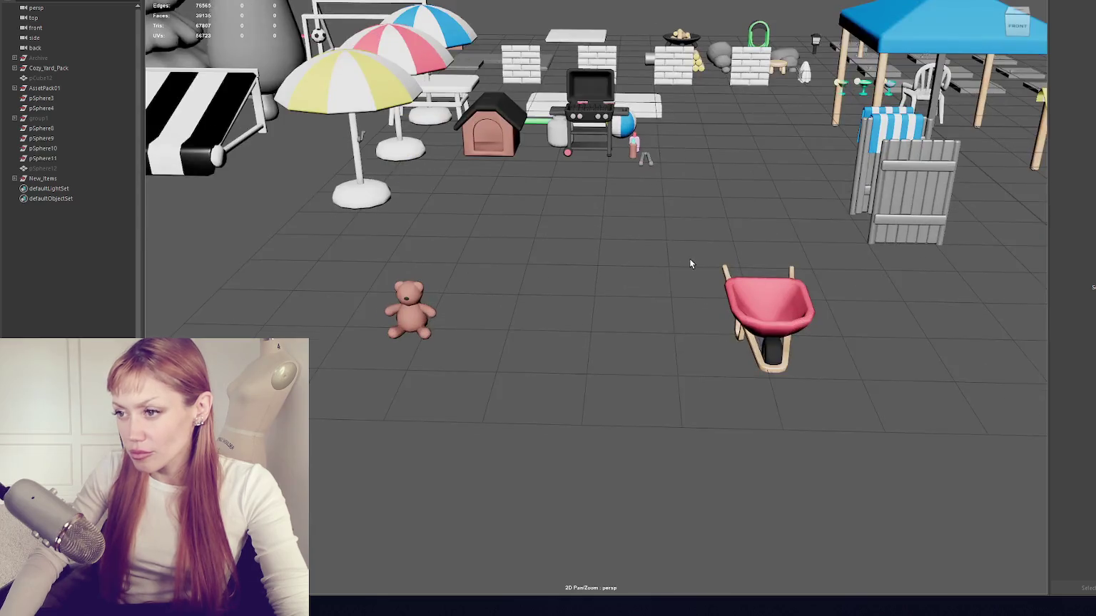
drag(689, 264, 388, 332)
scroll(744, 345, down, 8)
drag(696, 306, 799, 283)
scroll(799, 282, up, 4)
scroll(798, 282, down, 3)
scroll(965, 175, up, 4)
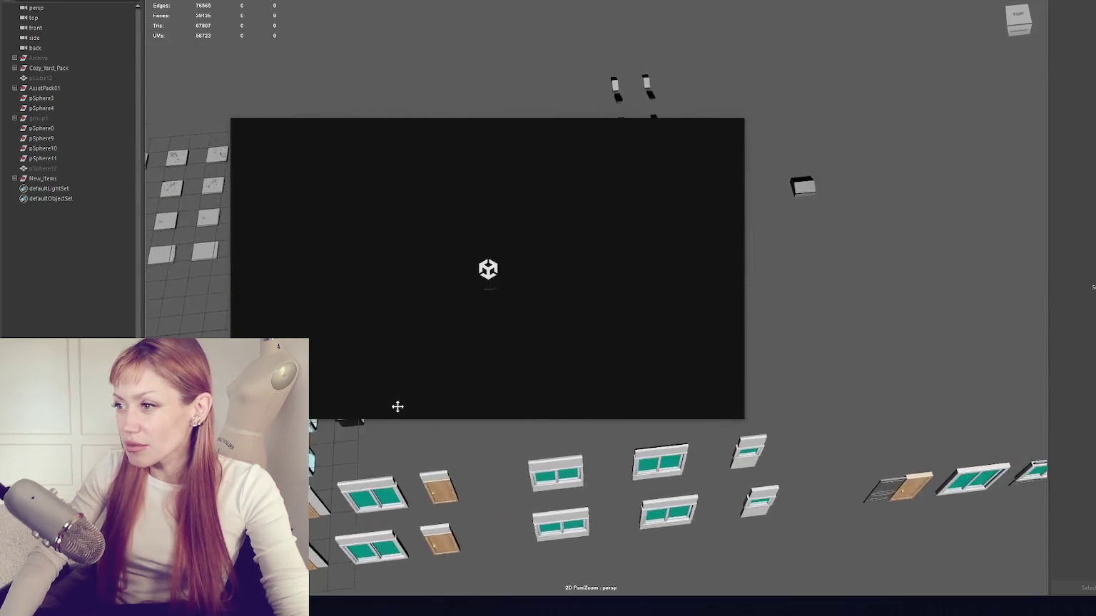
scroll(859, 226, down, 3)
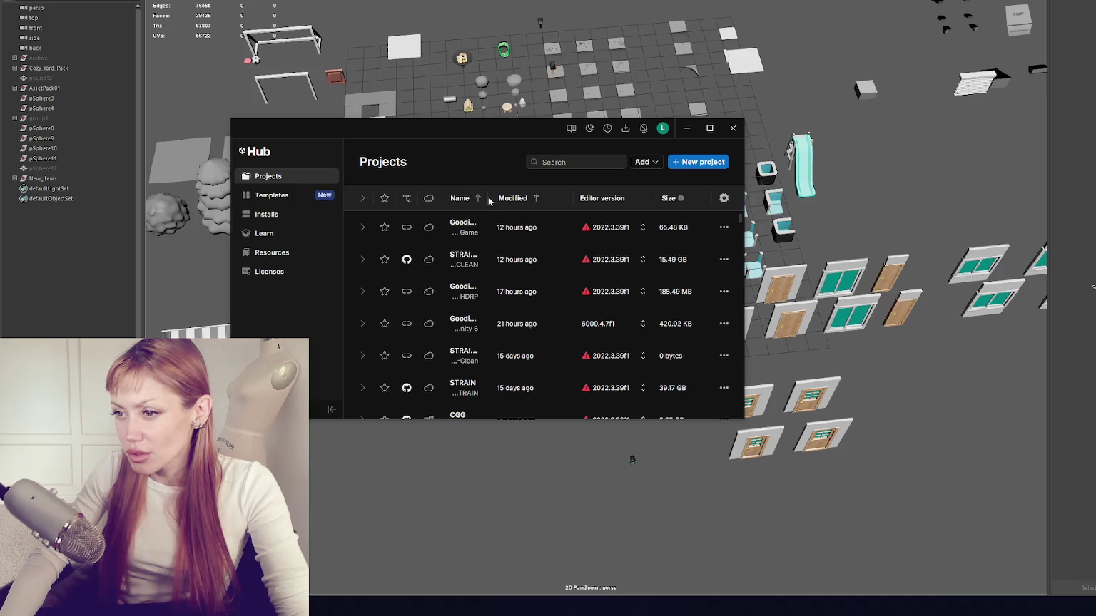
drag(743, 220, 893, 220)
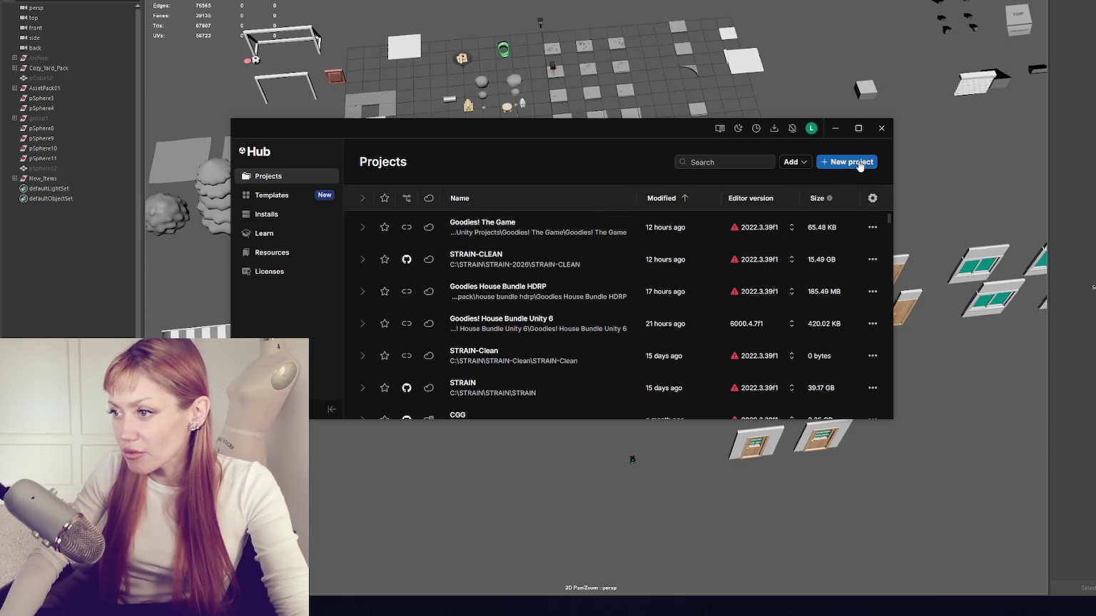
click(860, 163)
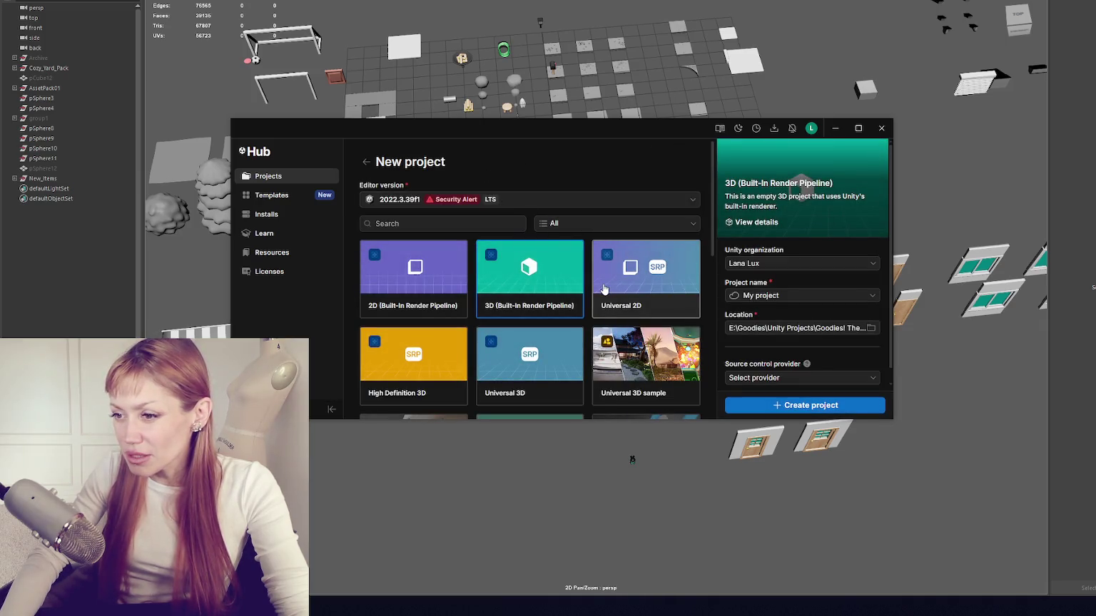
Step: Choose the Universal 3D template for the new project
scroll(570, 284, down, 3)
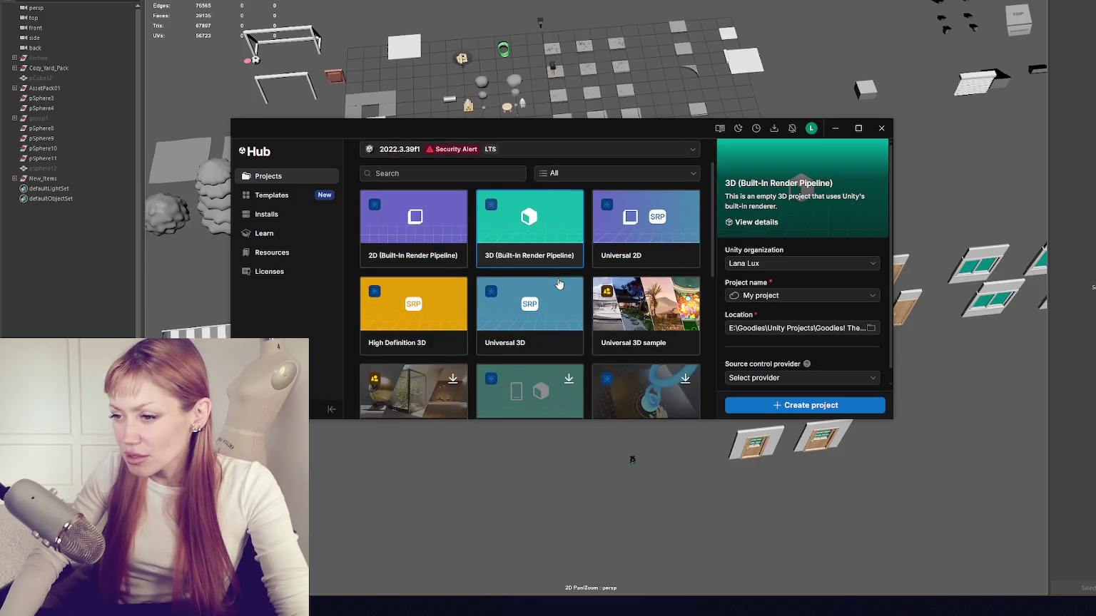
scroll(559, 278, up, 3)
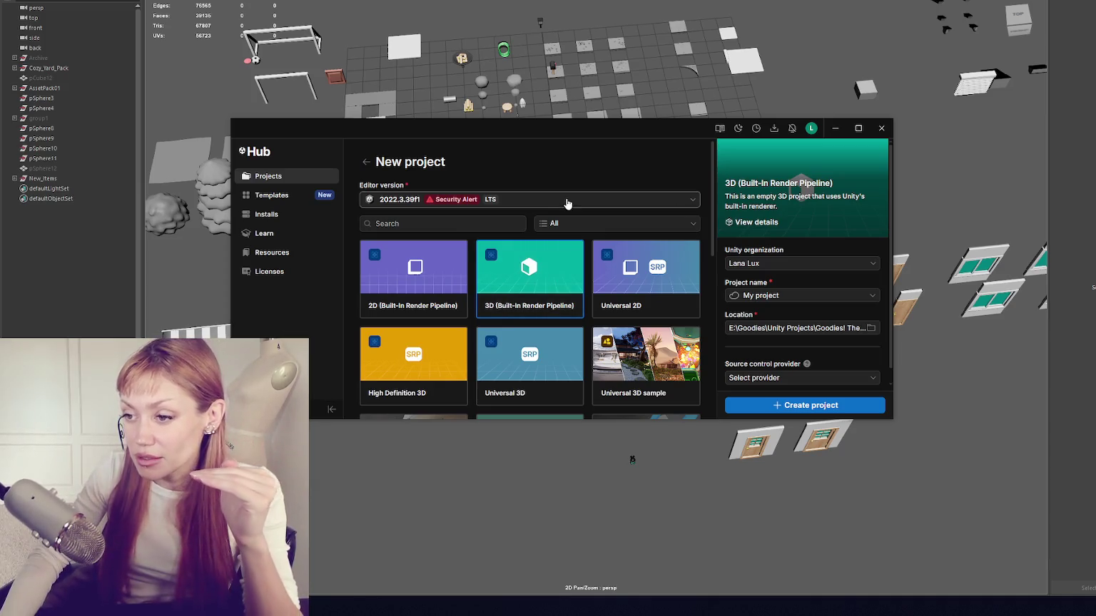
scroll(592, 221, down, 3)
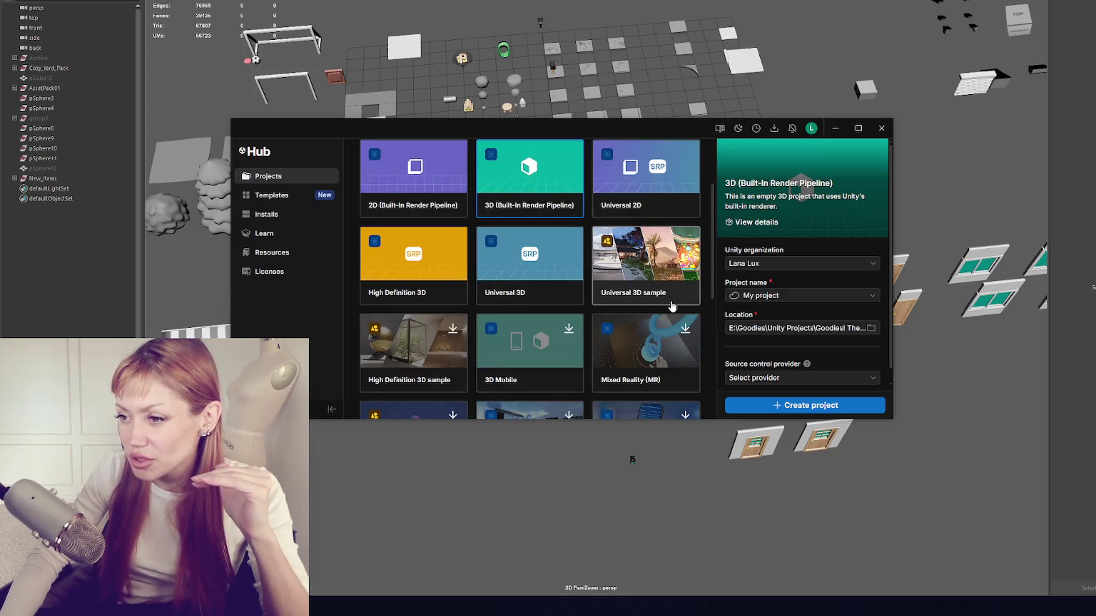
click(547, 295)
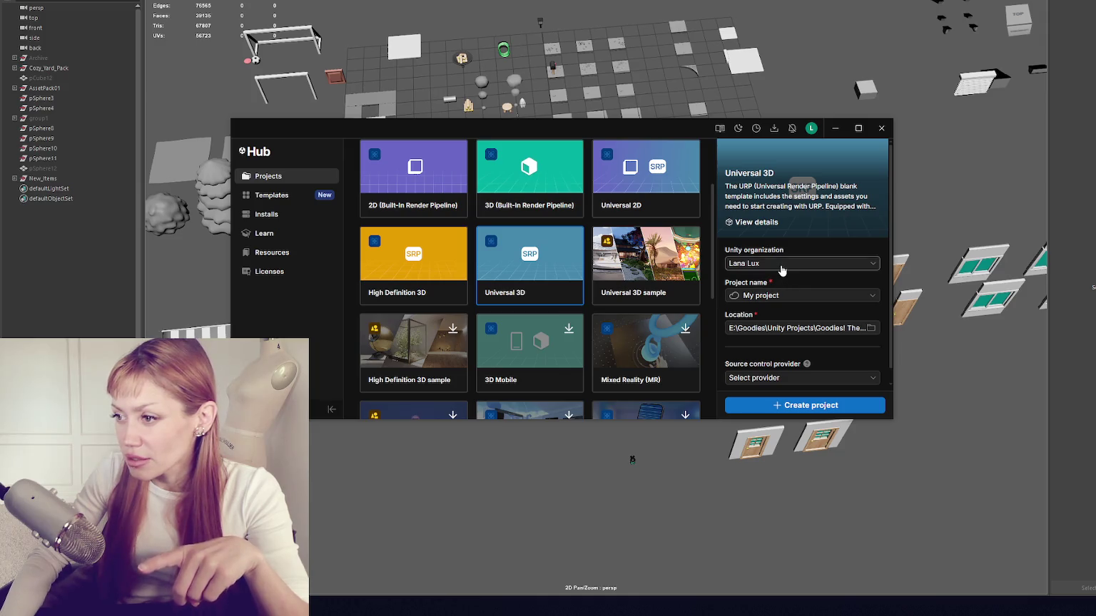
Step: Name the project 'Goodies! The Game' and create it
scroll(811, 288, down, 1)
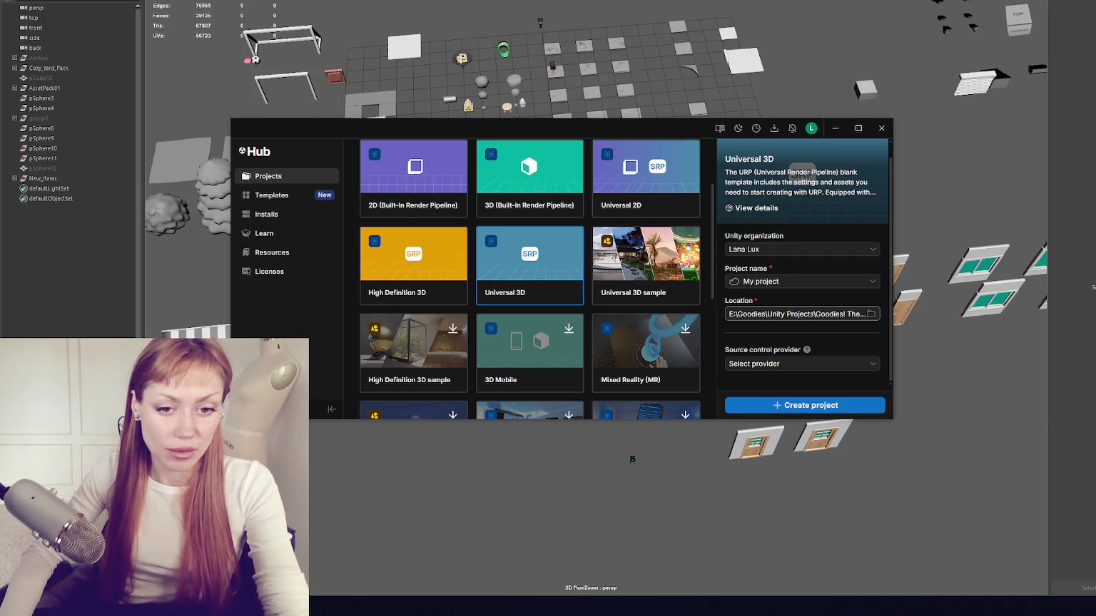
click(800, 281)
text(Goodies)
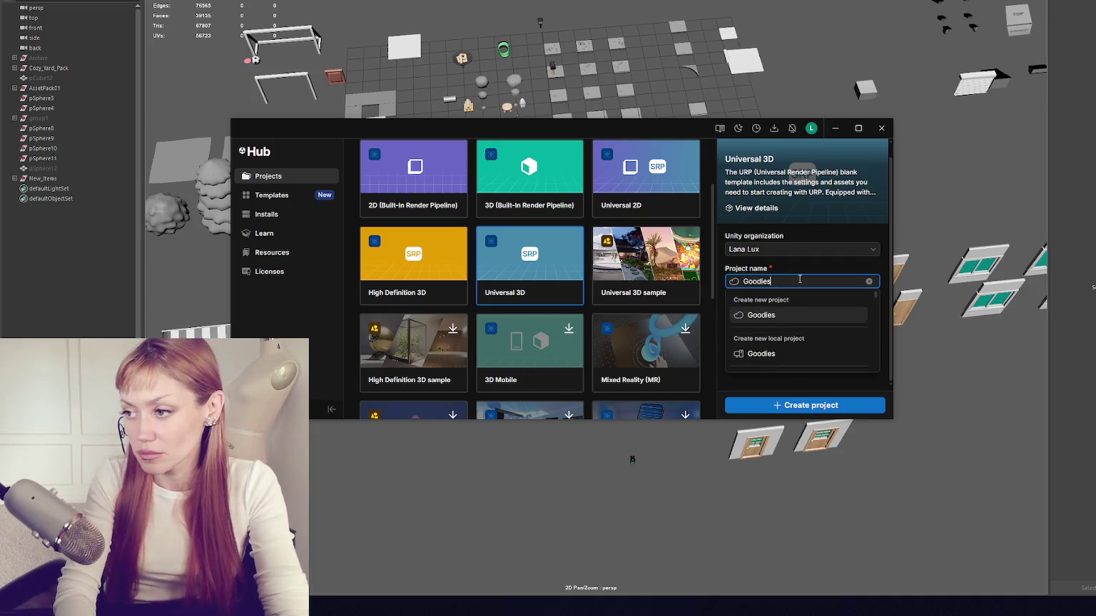
text(! The Game)
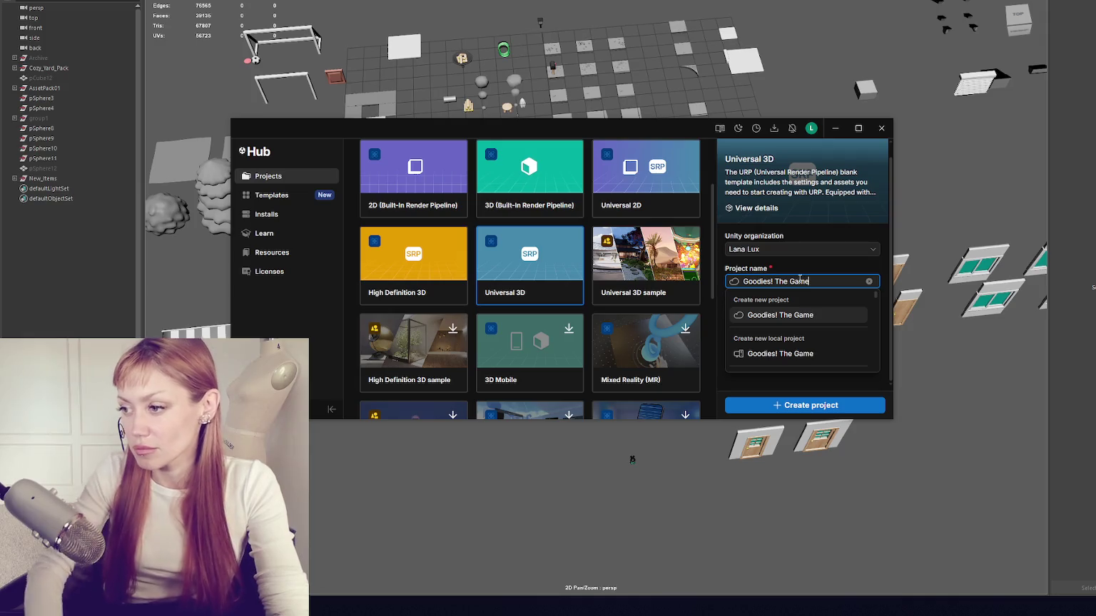
click(846, 269)
click(819, 406)
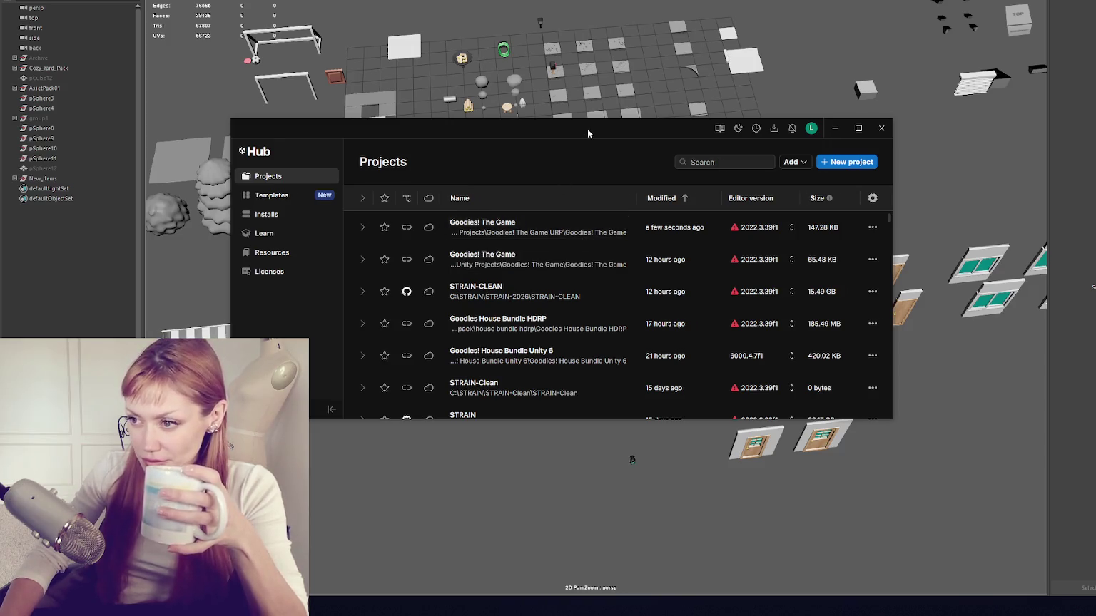
Step: Move and resize the Unity Hub window, then close it
drag(588, 132, 607, 117)
drag(911, 403, 850, 429)
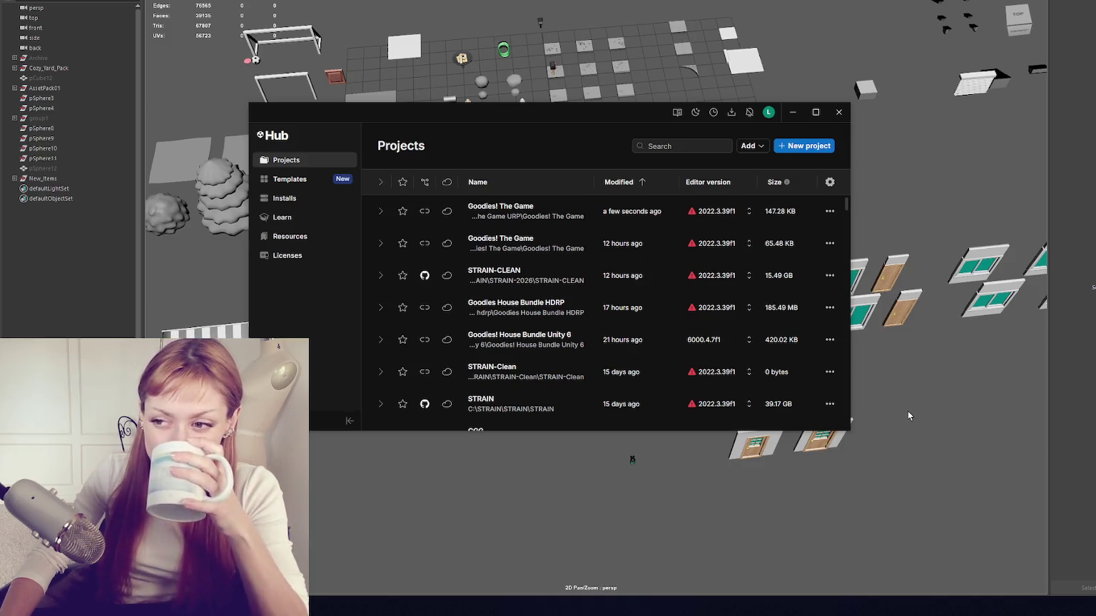
click(844, 117)
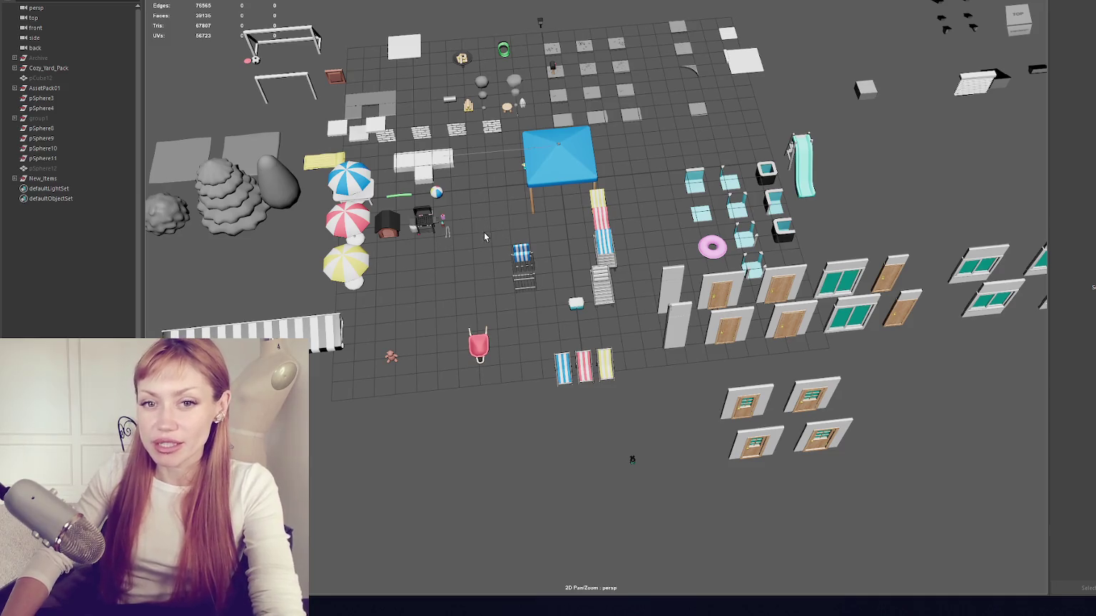
Step: Zoom and pan across the Maya yard scene while the URP project opens in Unity
scroll(606, 271, up, 4)
scroll(559, 209, down, 4)
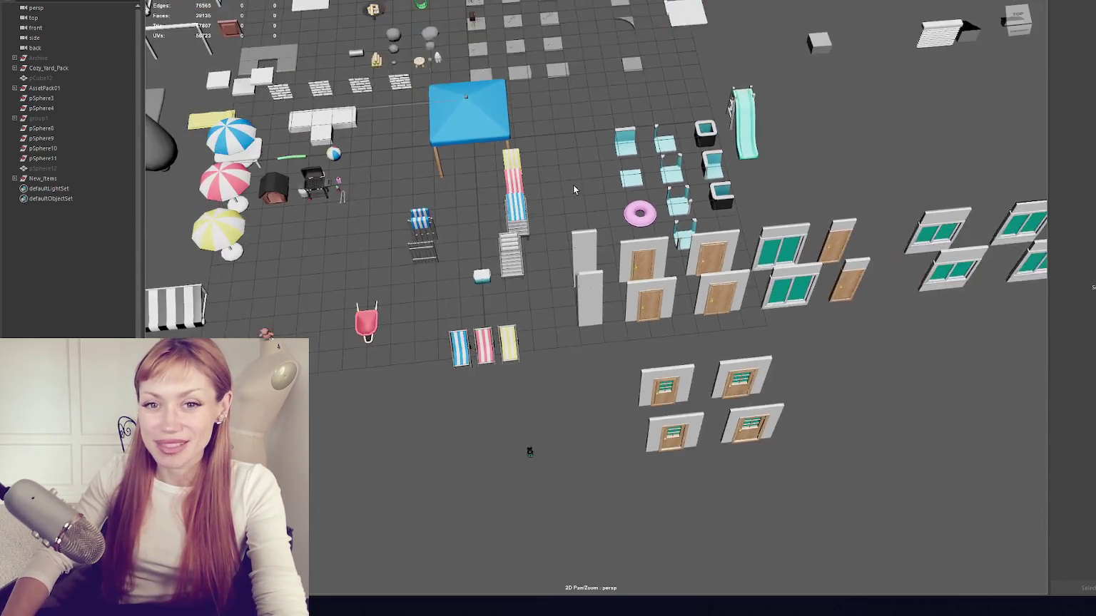
scroll(572, 166, up, 8)
drag(727, 175, 747, 171)
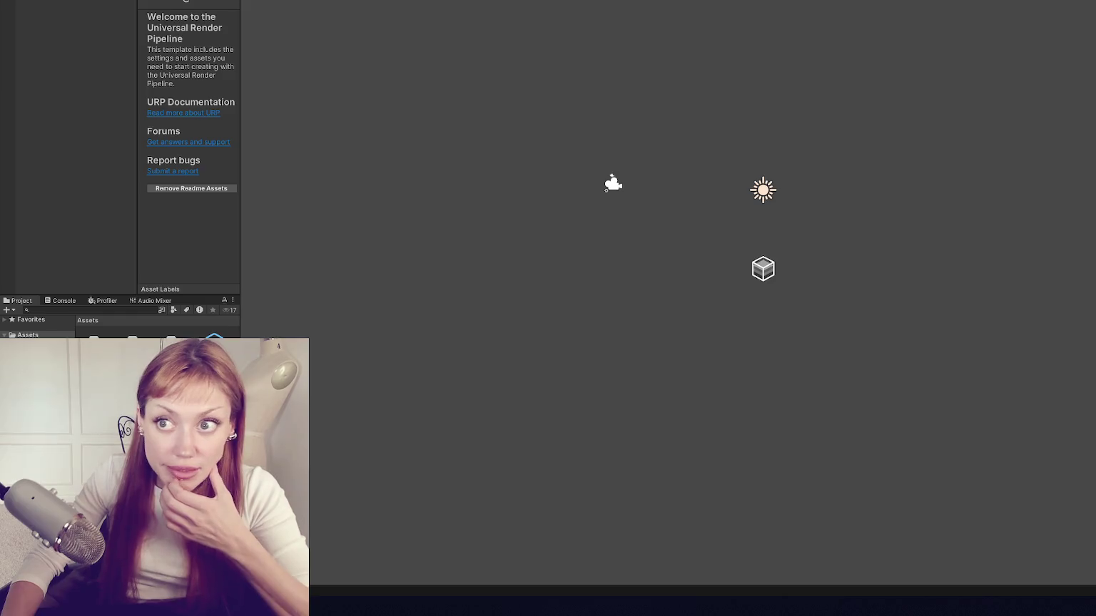
Step: Open the Package Manager and move its window left
click(207, 2)
click(264, 91)
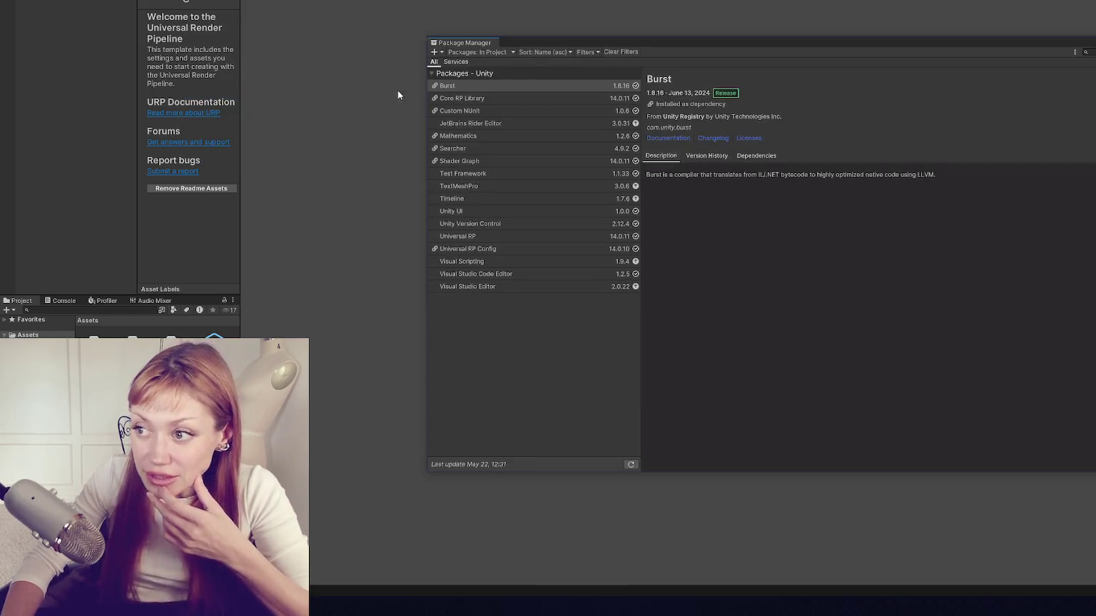
drag(715, 33, 413, 58)
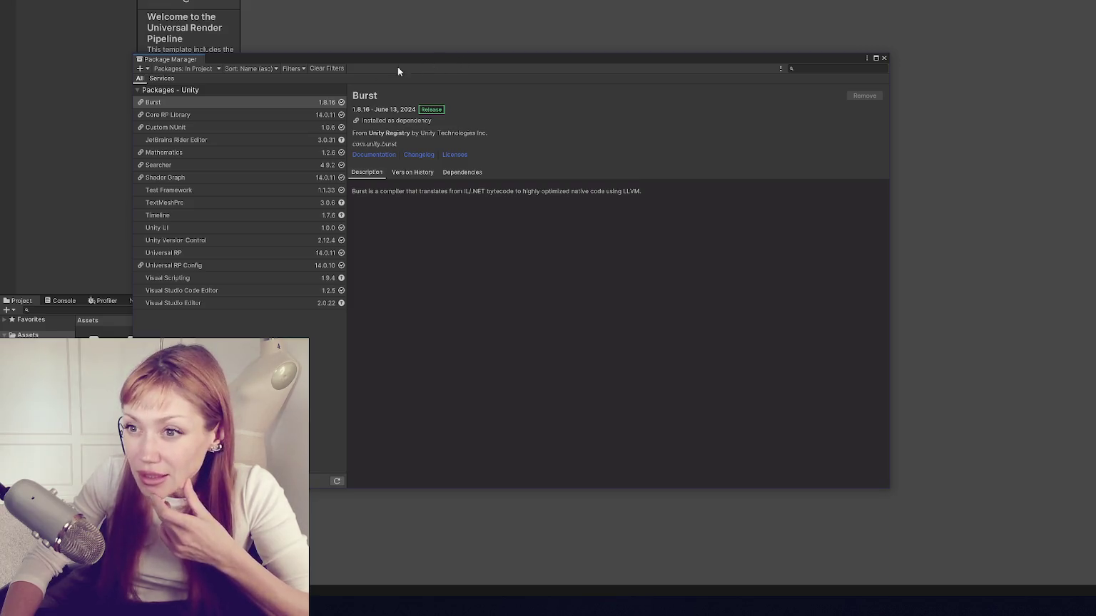
Step: Find Ultimate Character Controller under My Assets by searching 'ultimate' and start importing it
click(215, 68)
click(214, 104)
click(212, 67)
click(806, 66)
text(ul)
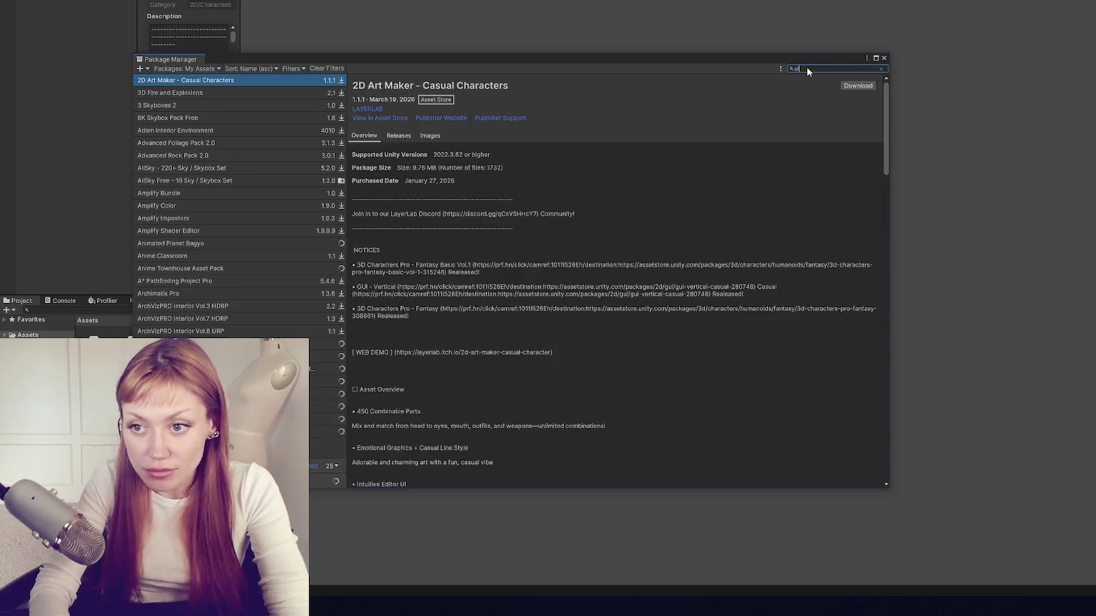
text(timate)
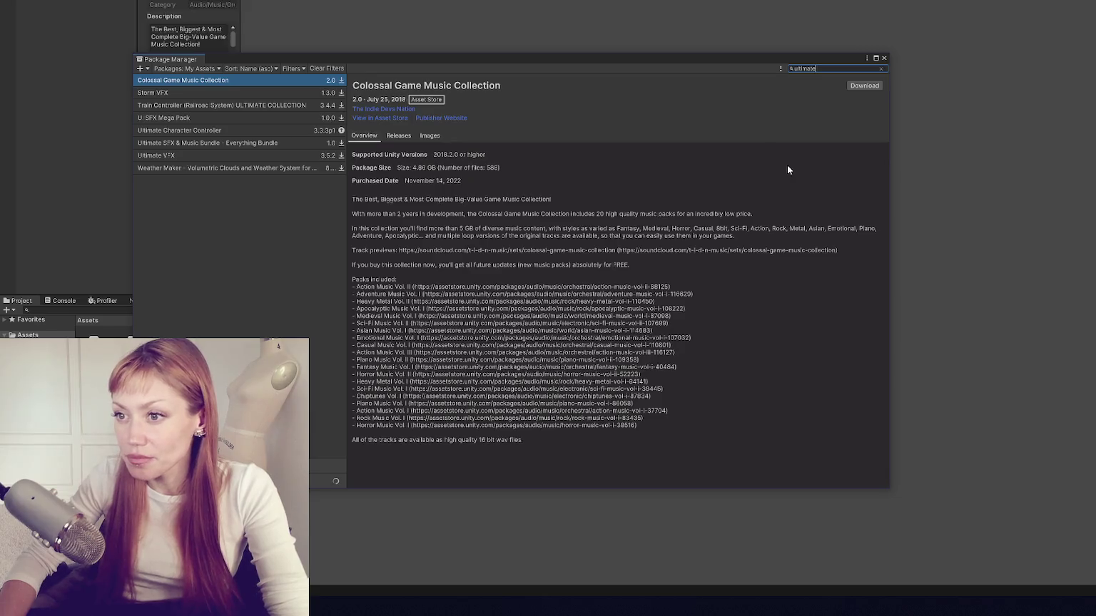
click(242, 132)
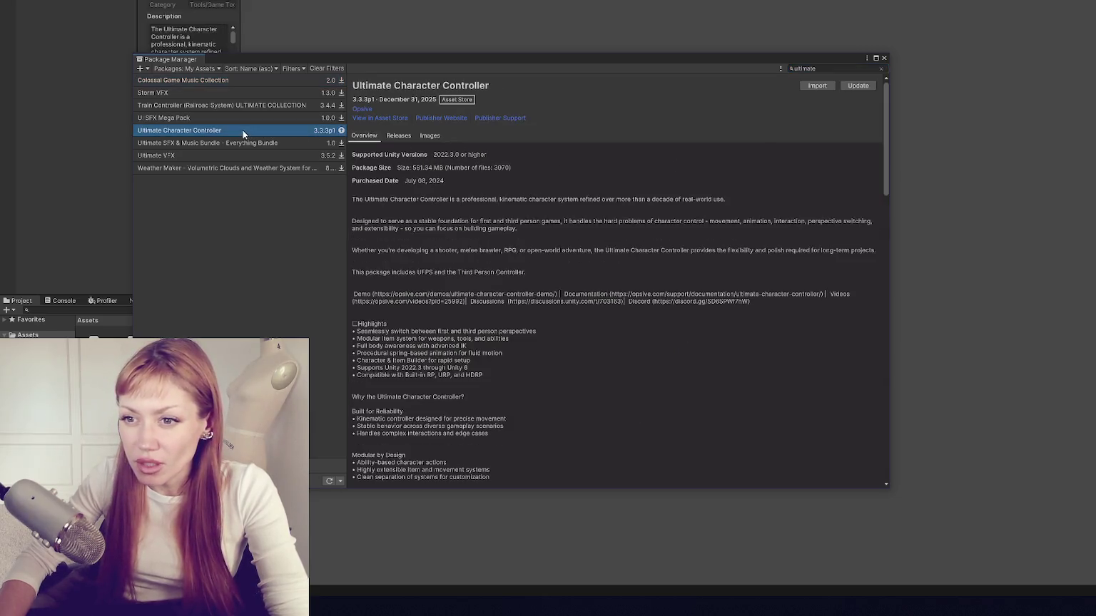
click(857, 87)
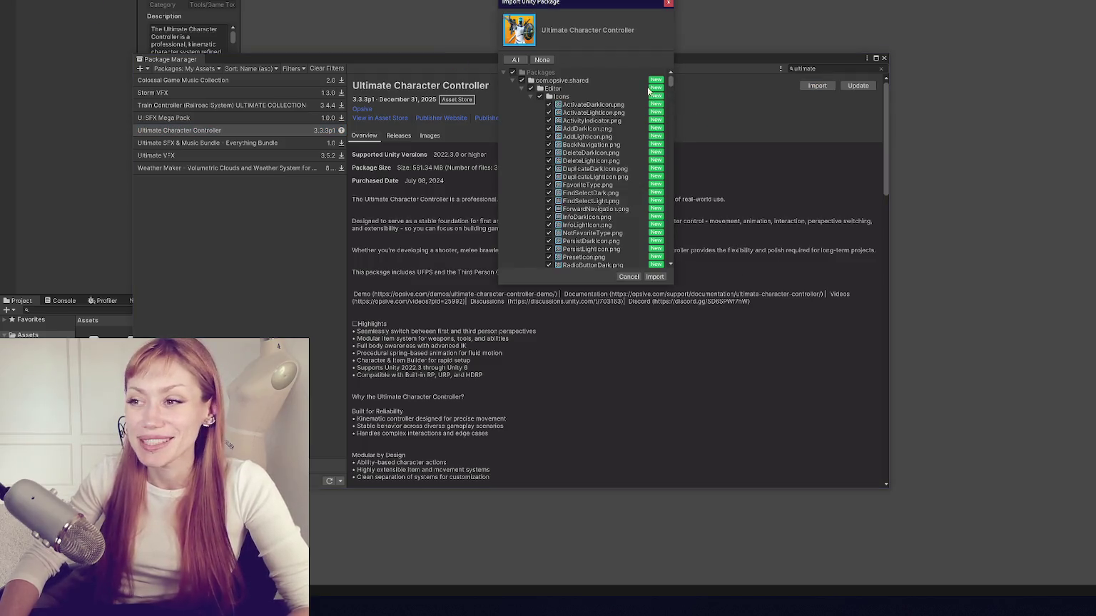
Step: Collapse the package file tree and import all Ultimate Character Controller files
click(506, 73)
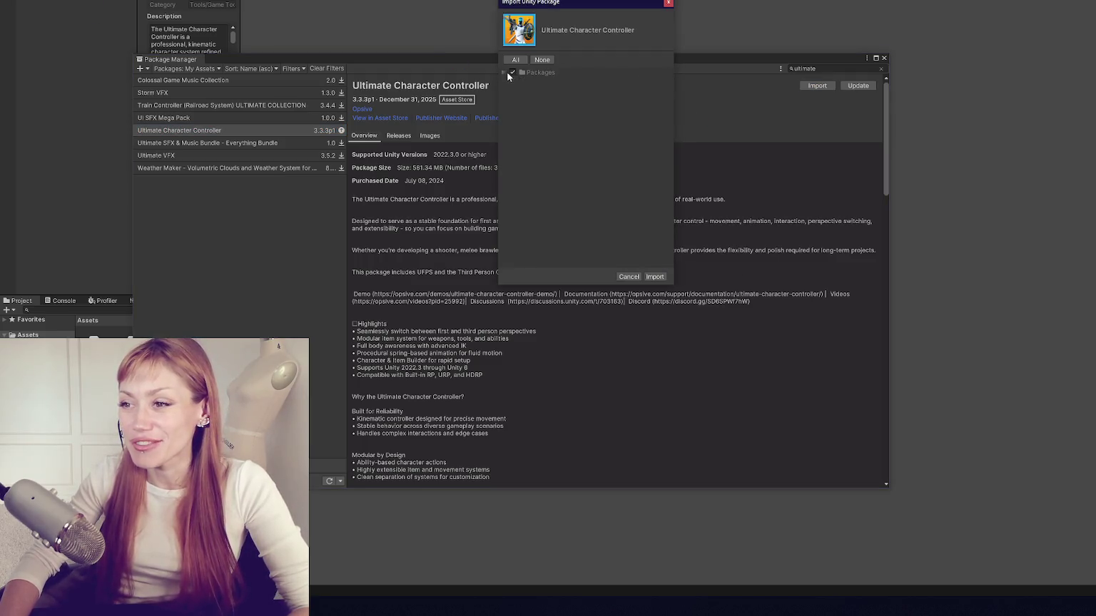
click(655, 276)
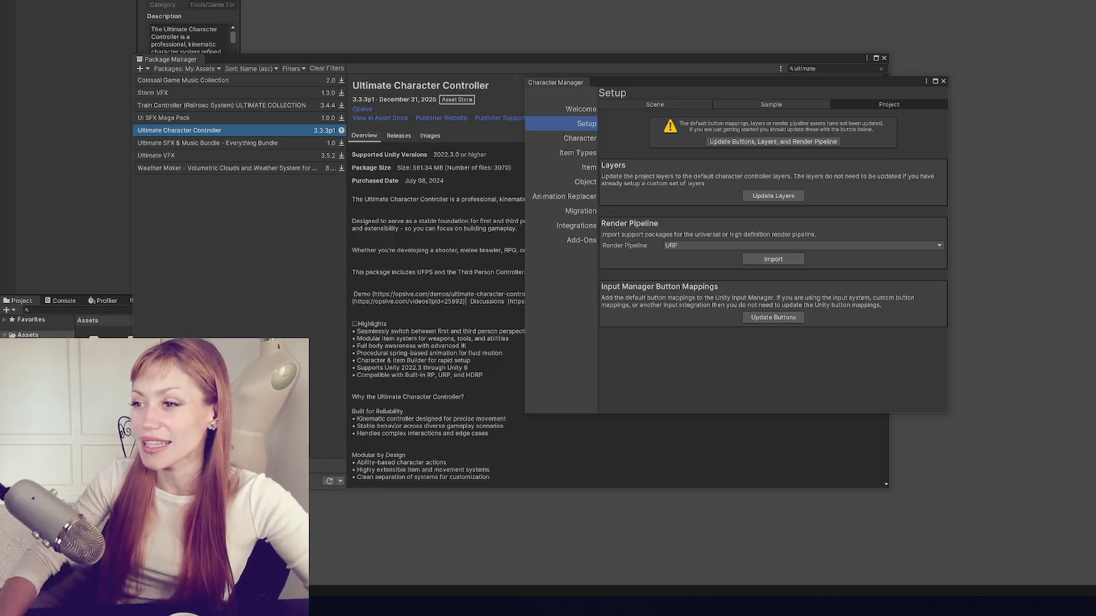
Step: Close Package Manager, update buttons, layers and render pipeline, and import the sample files
drag(825, 80, 514, 4)
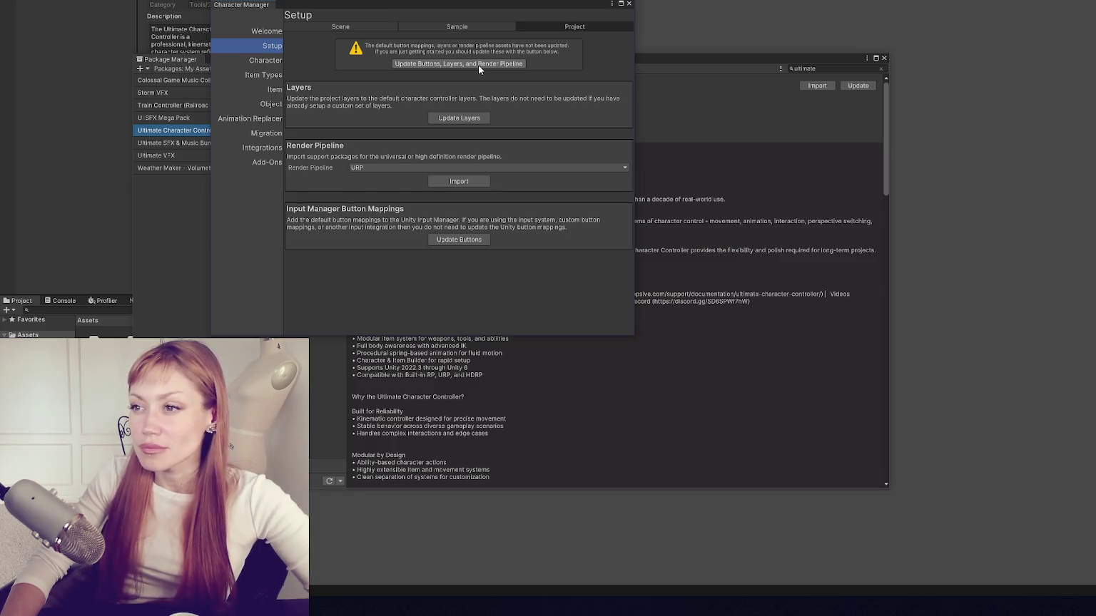
click(885, 58)
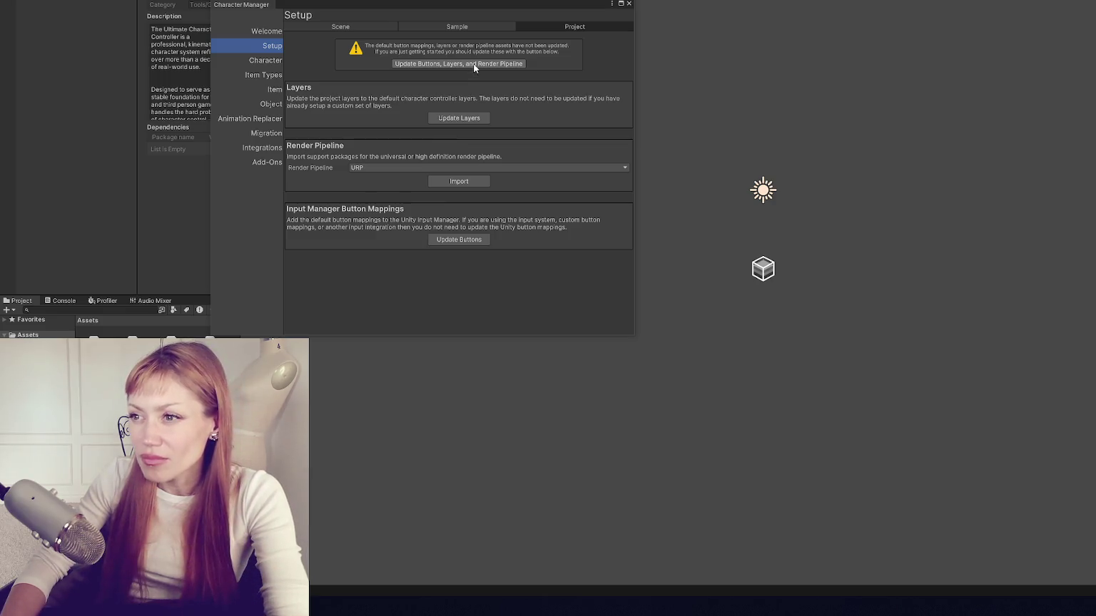
click(474, 65)
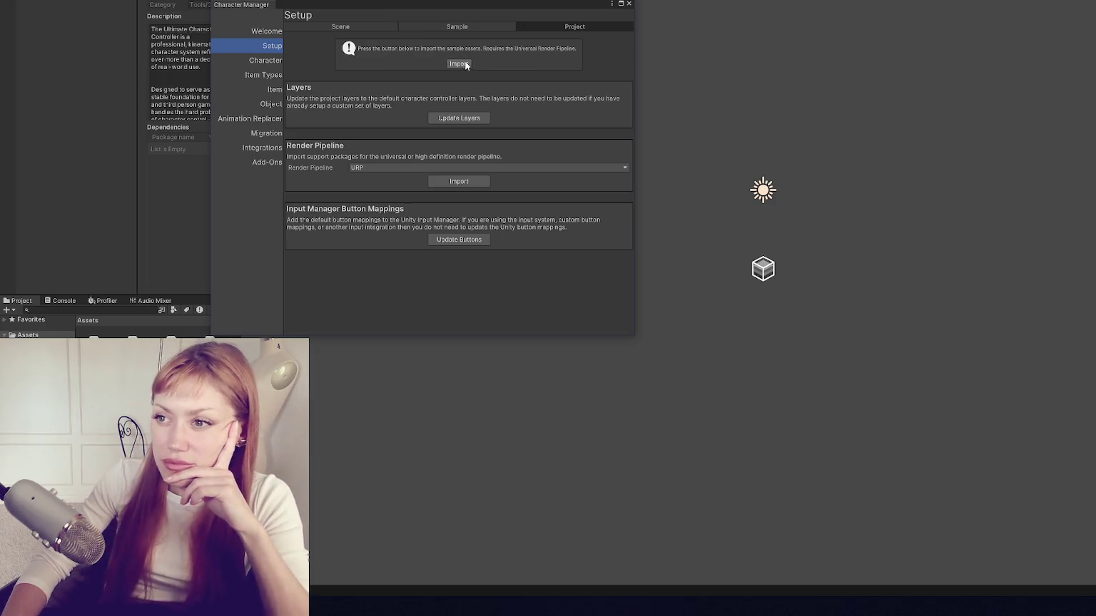
click(460, 64)
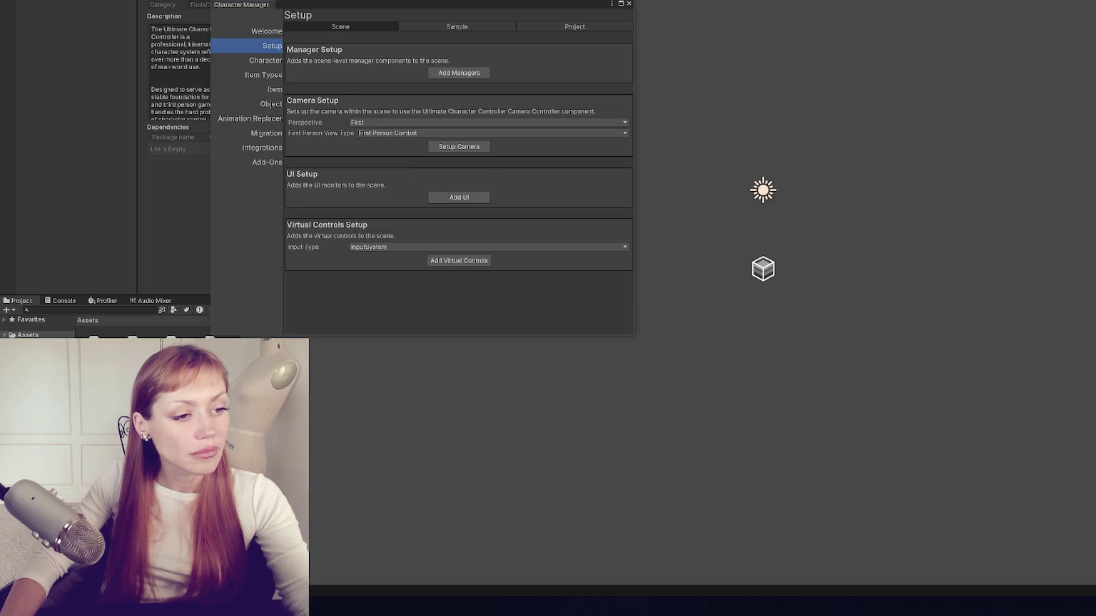
Step: Add managers and a camera with Both perspectives, Free Look, Look At, starting in Third Person
click(475, 72)
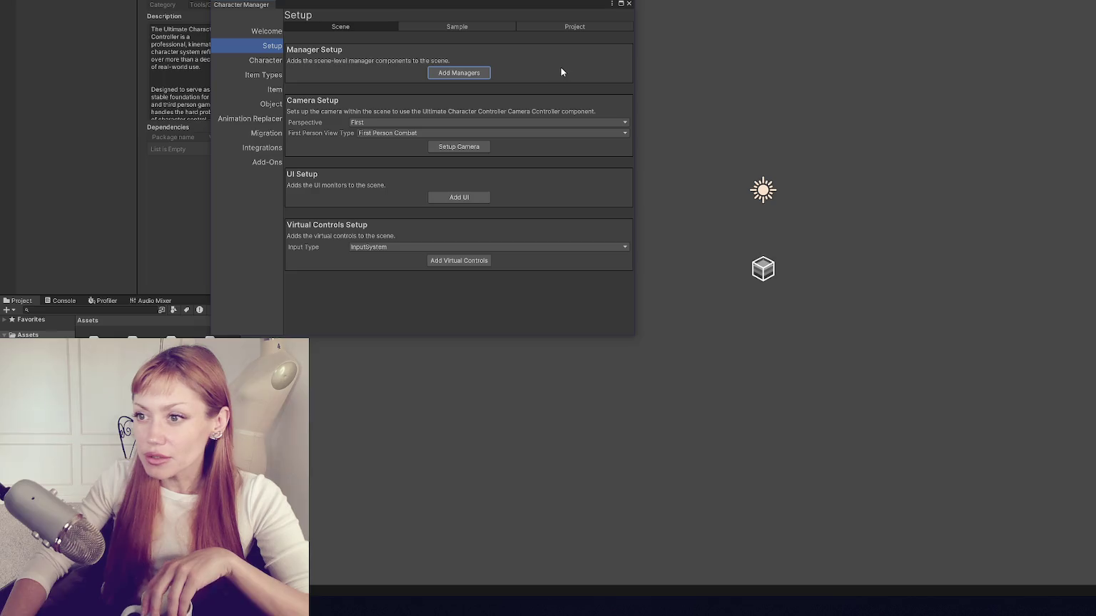
click(426, 122)
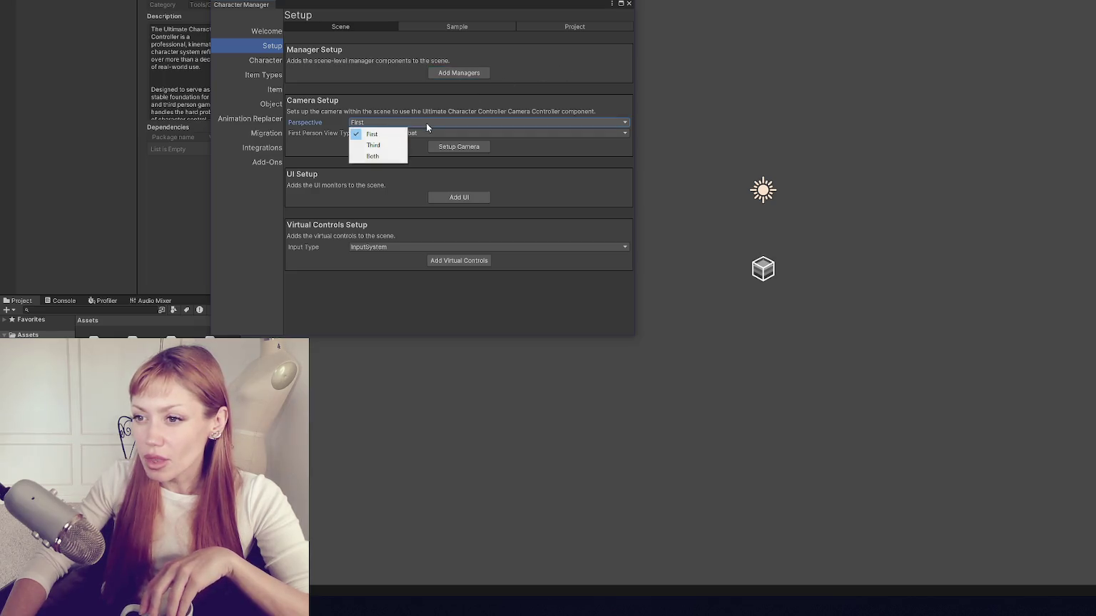
click(374, 156)
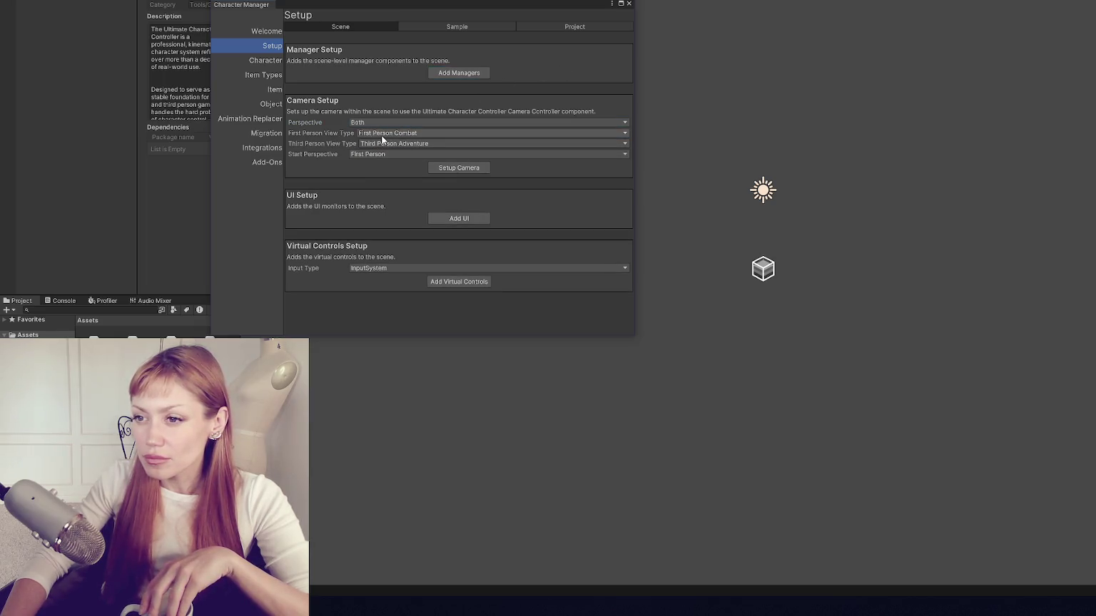
click(408, 134)
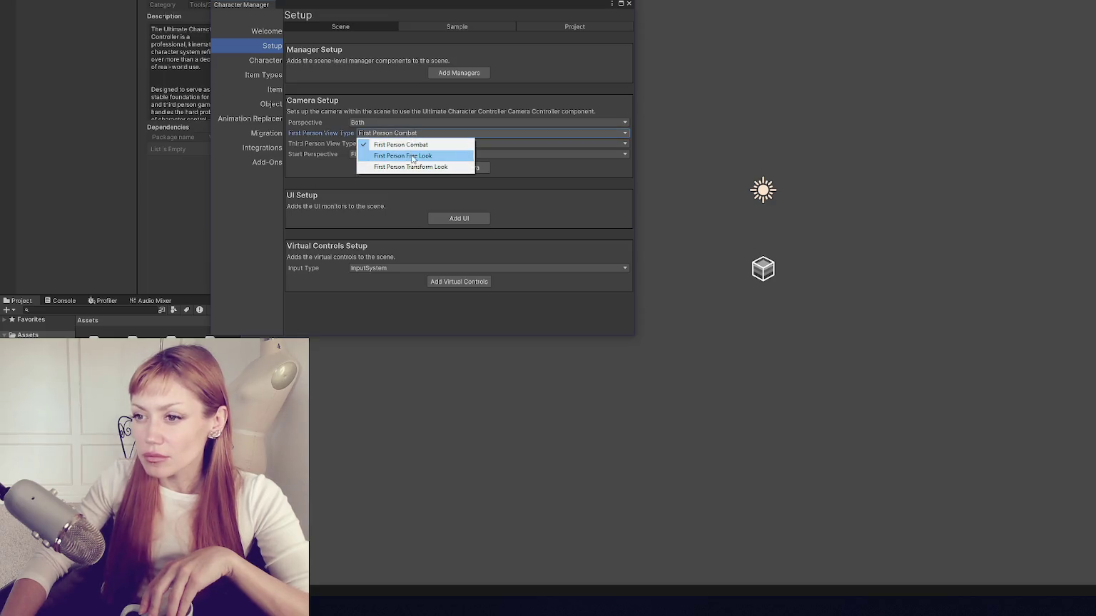
click(415, 155)
click(369, 143)
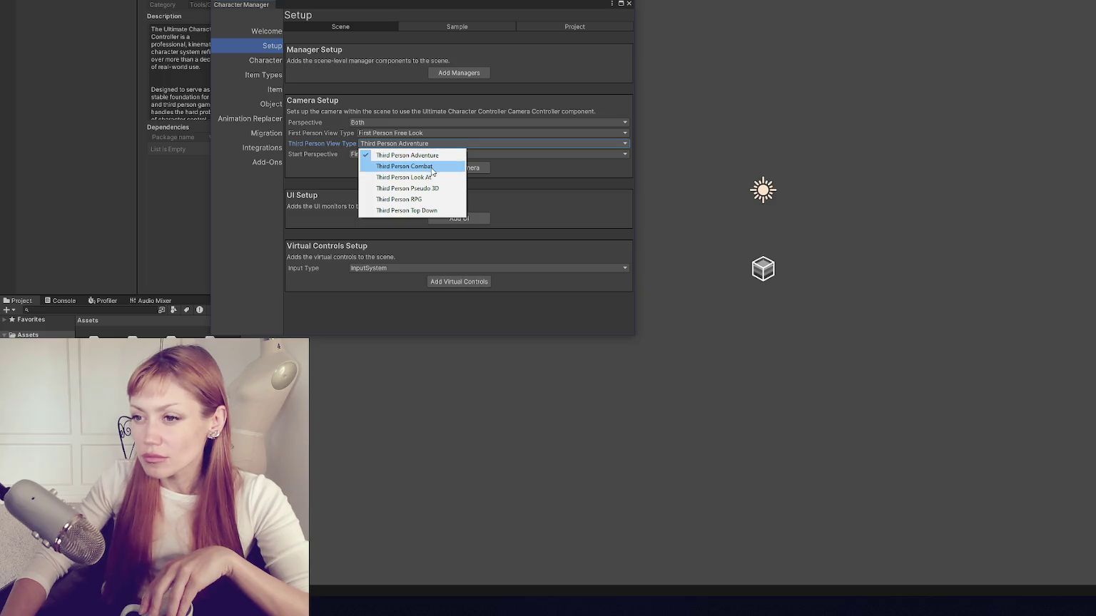
click(407, 177)
click(390, 154)
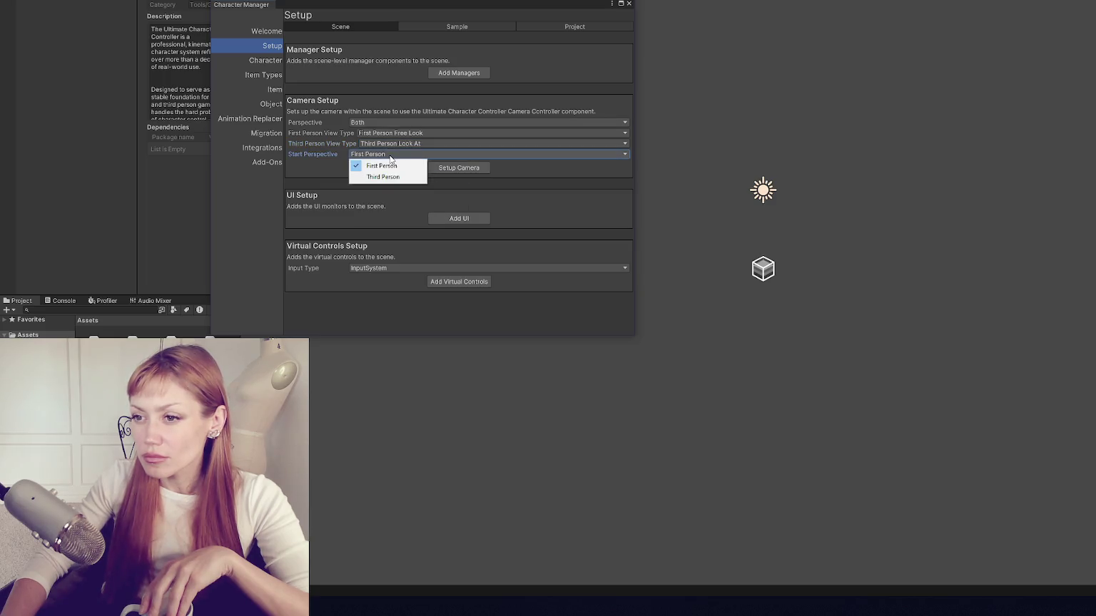
click(383, 177)
click(476, 170)
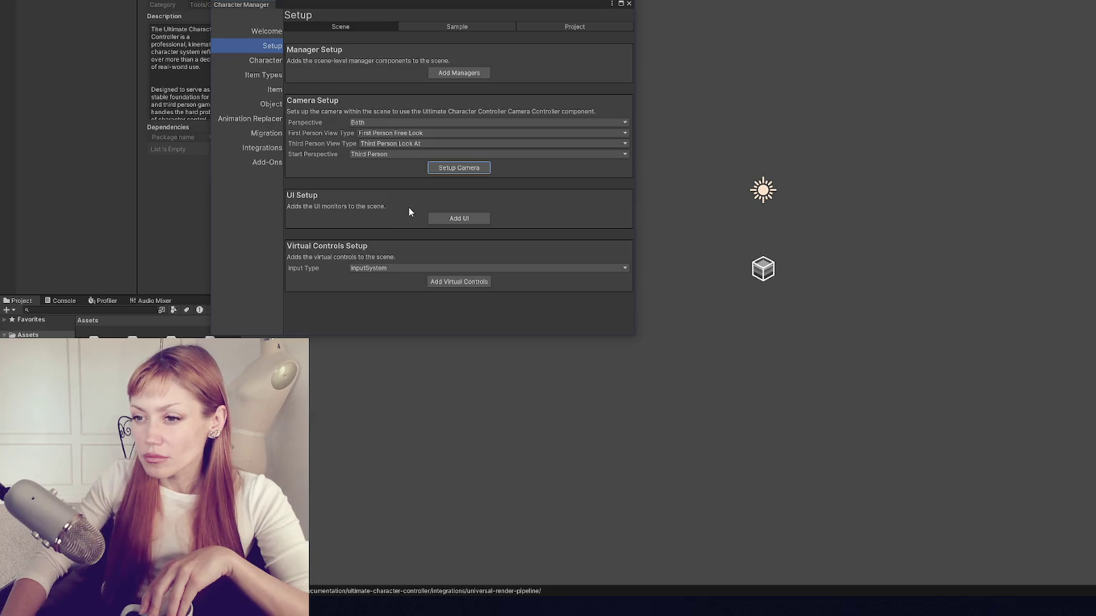
Step: Keep InputSystem as the input type
click(476, 269)
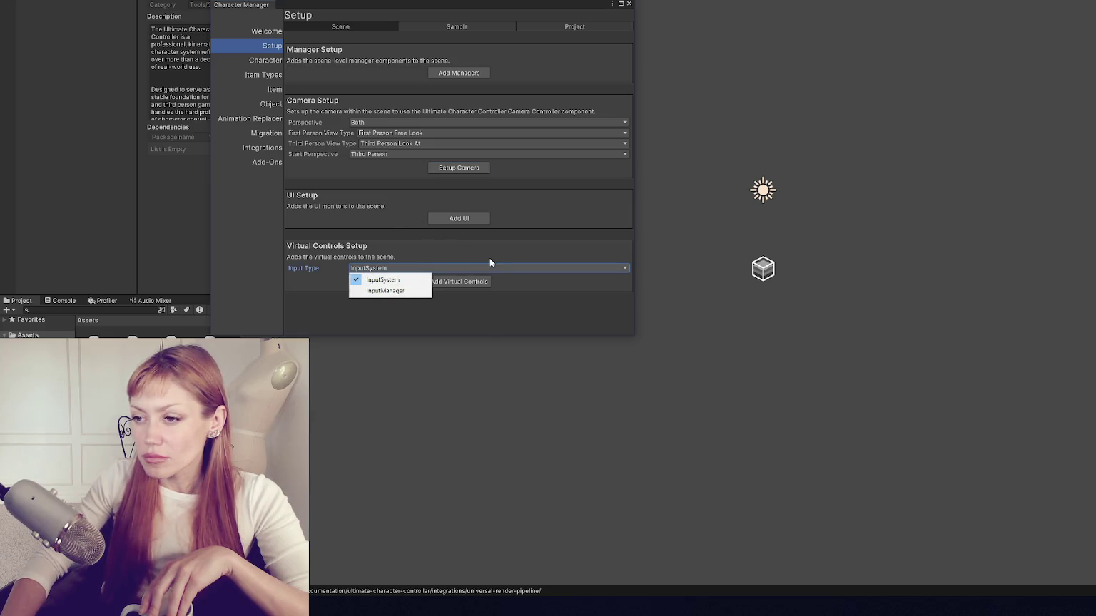
click(490, 259)
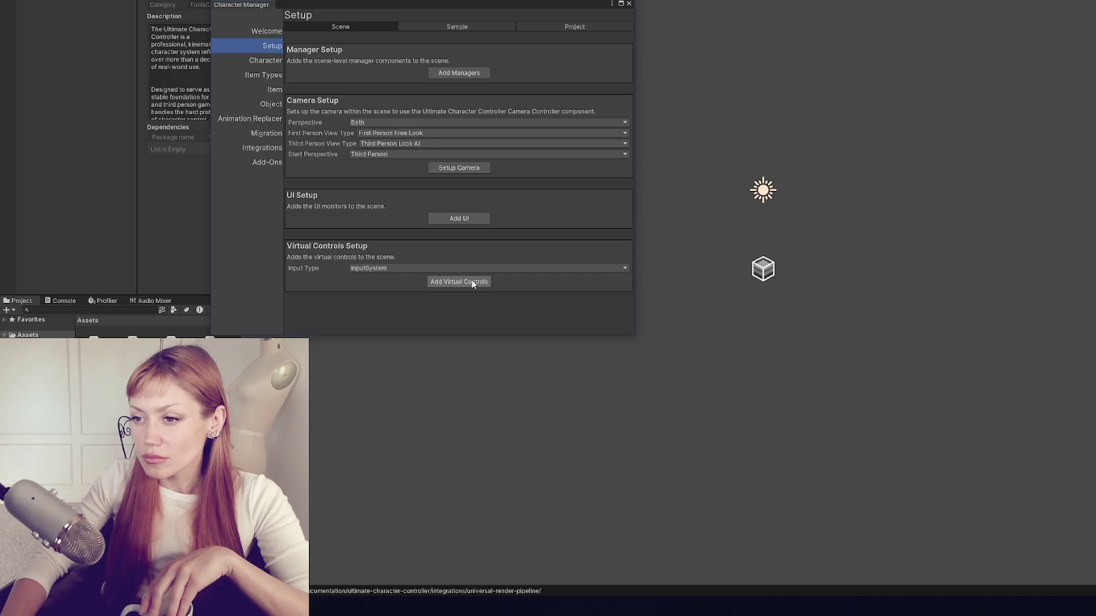
click(492, 266)
click(498, 252)
Step: View the Character page, then close and reopen the Character Manager
click(272, 64)
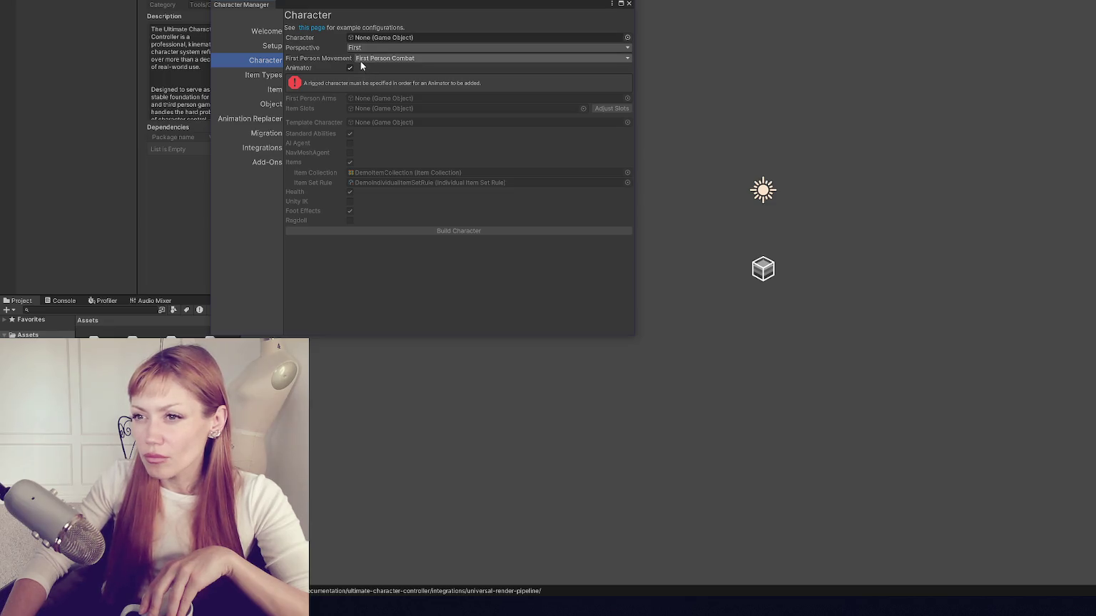
click(632, 4)
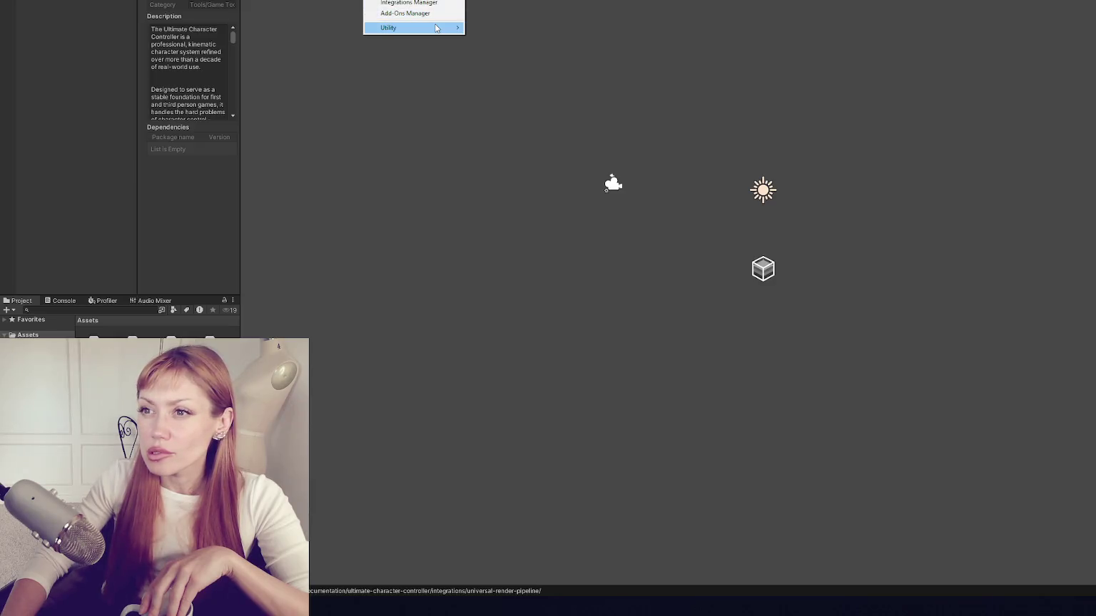
click(407, 2)
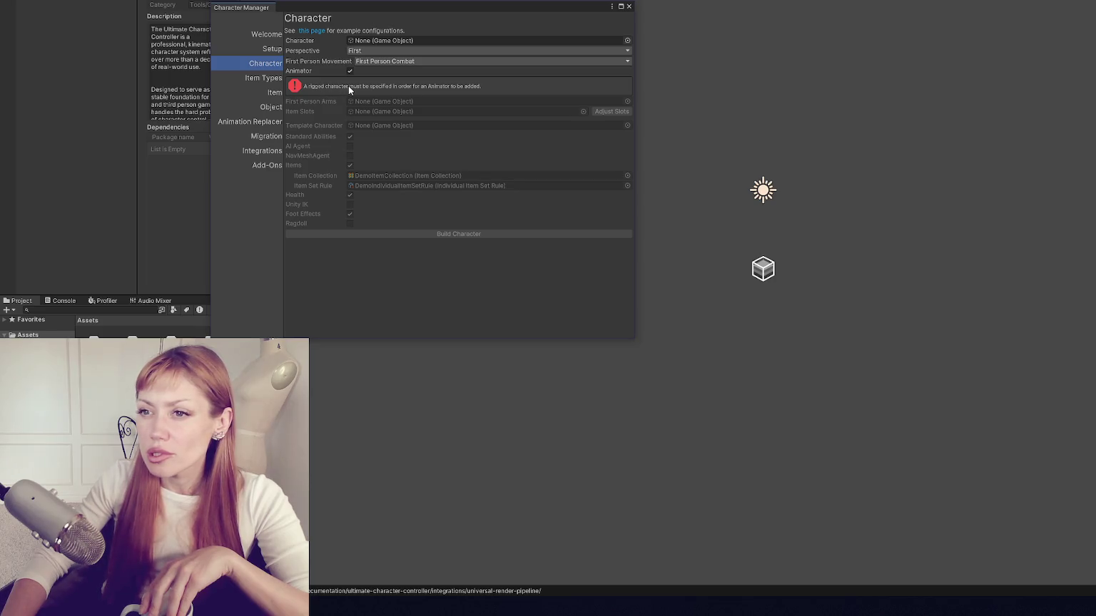
Step: Browse Item Types and the other manager pages, maximize the window, then close it
click(270, 80)
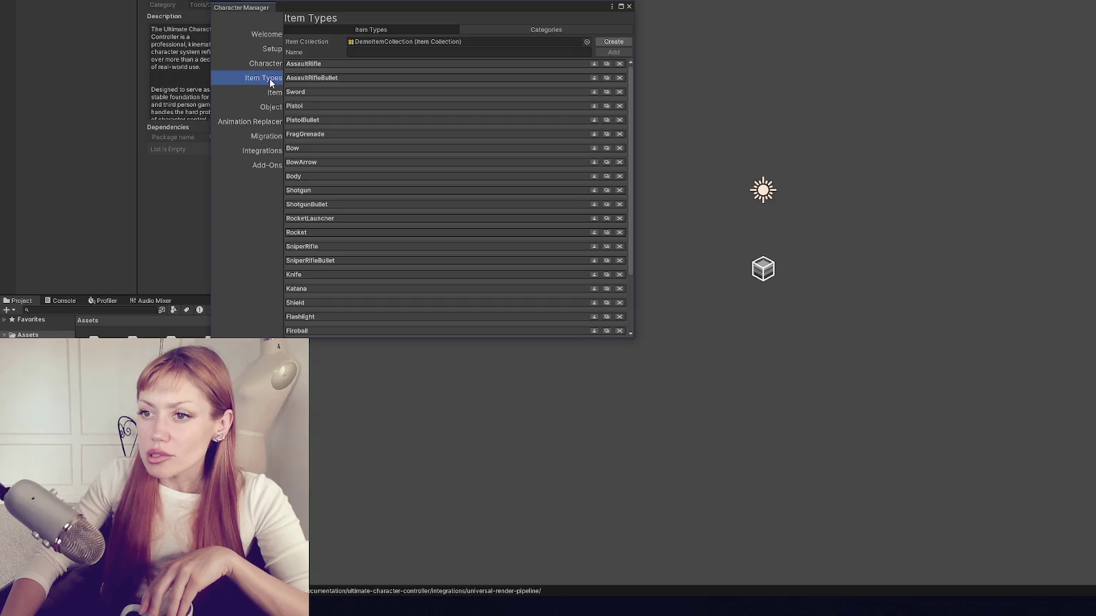
click(269, 38)
click(267, 51)
click(268, 64)
click(267, 79)
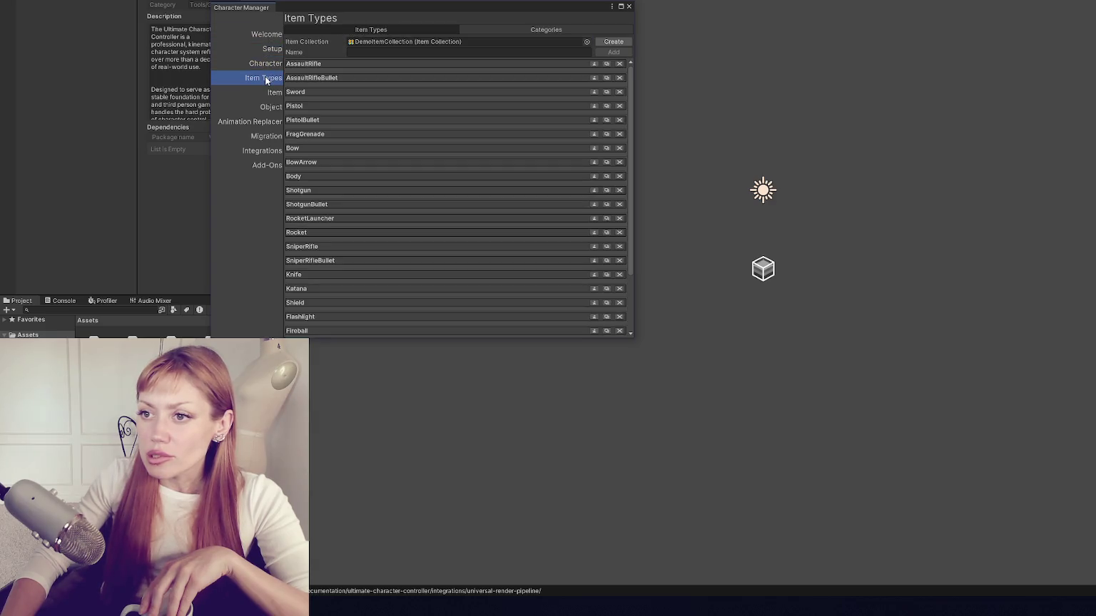
click(621, 6)
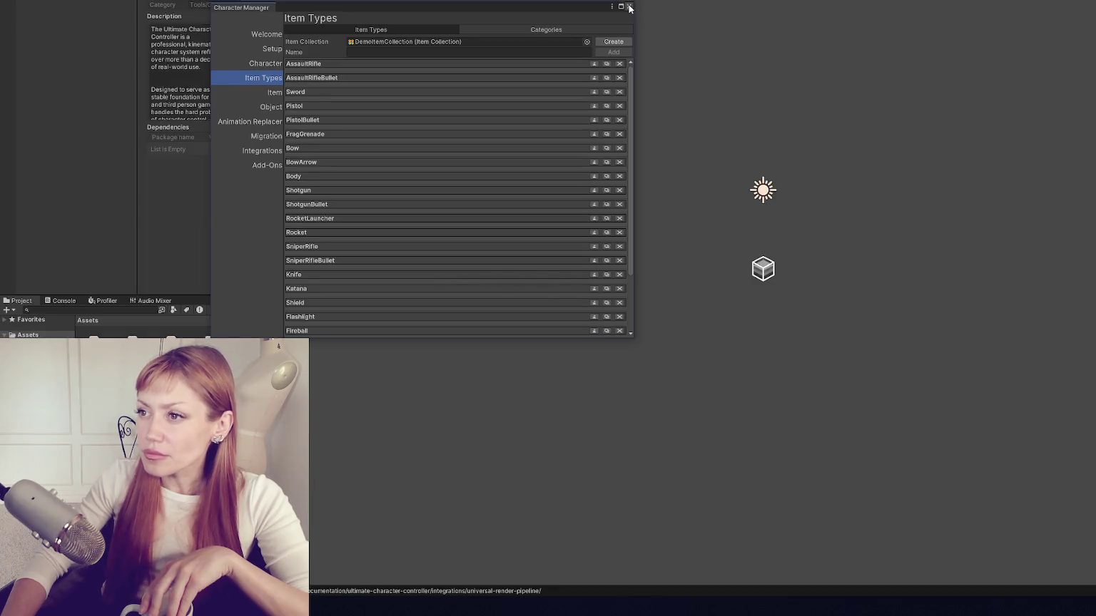
click(628, 6)
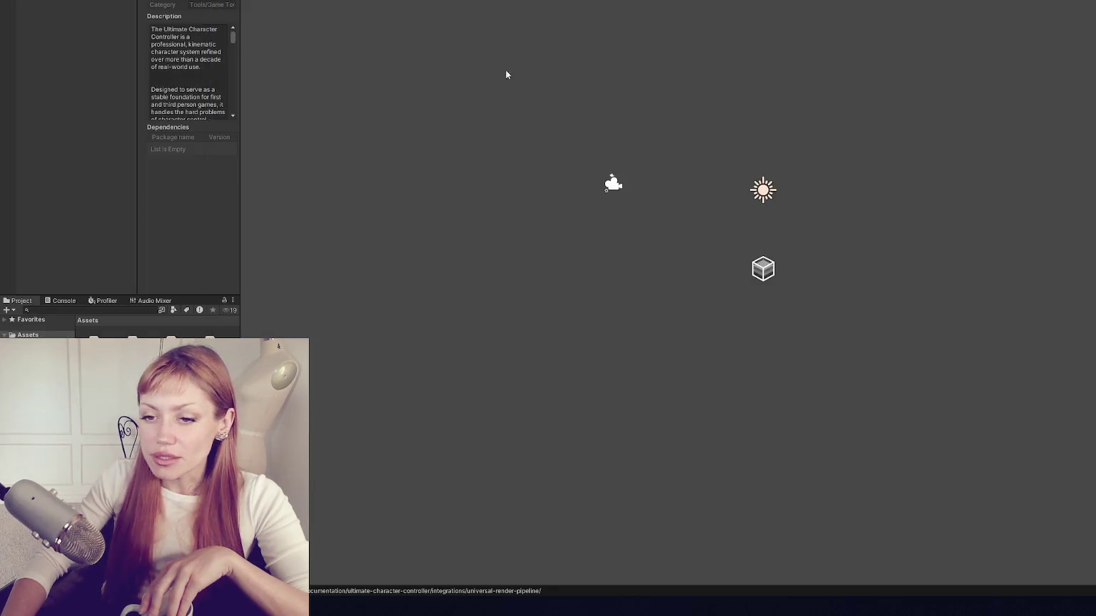
Step: Widen the Inspector and Project panels, then confirm importing the Goodies package assets
drag(244, 331, 357, 332)
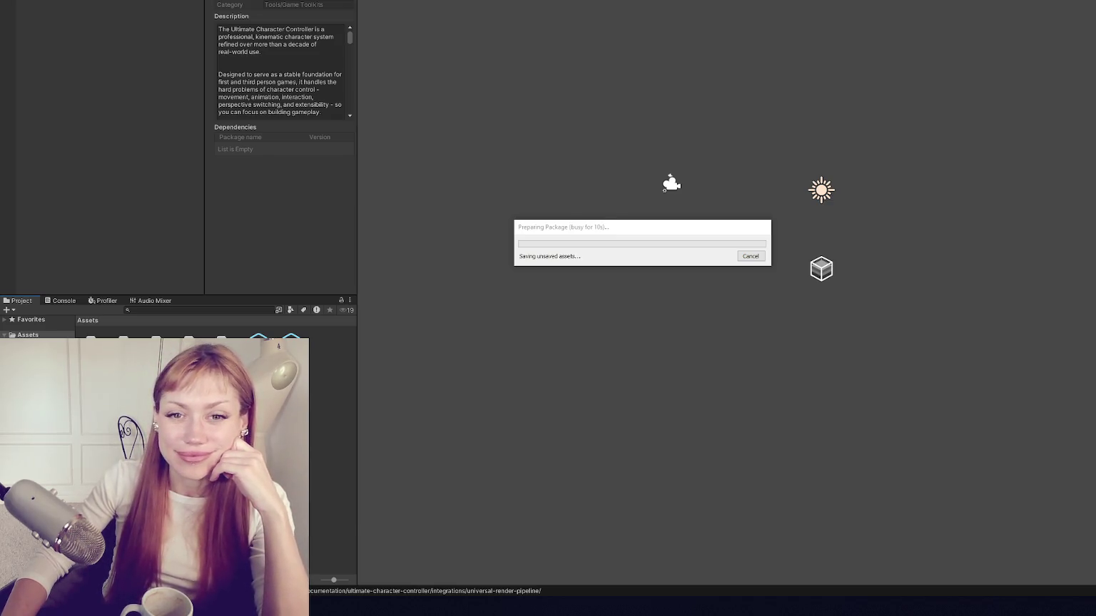
click(654, 277)
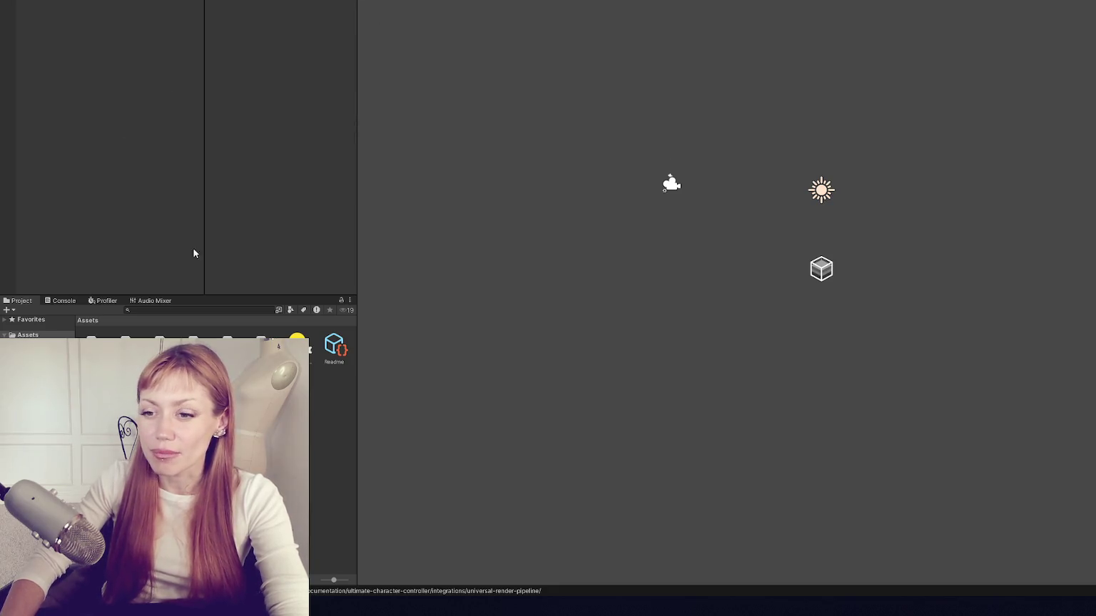
Step: Add a cube to the scene and scale it to 50 on X and Z
double_click(98, 346)
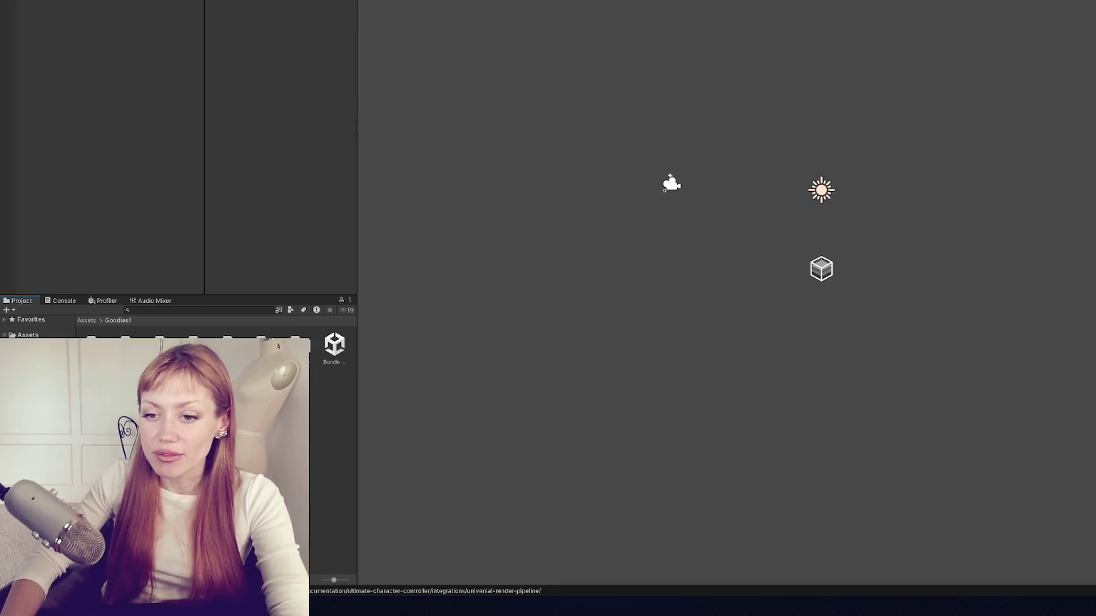
right_click(92, 17)
right_click(69, 98)
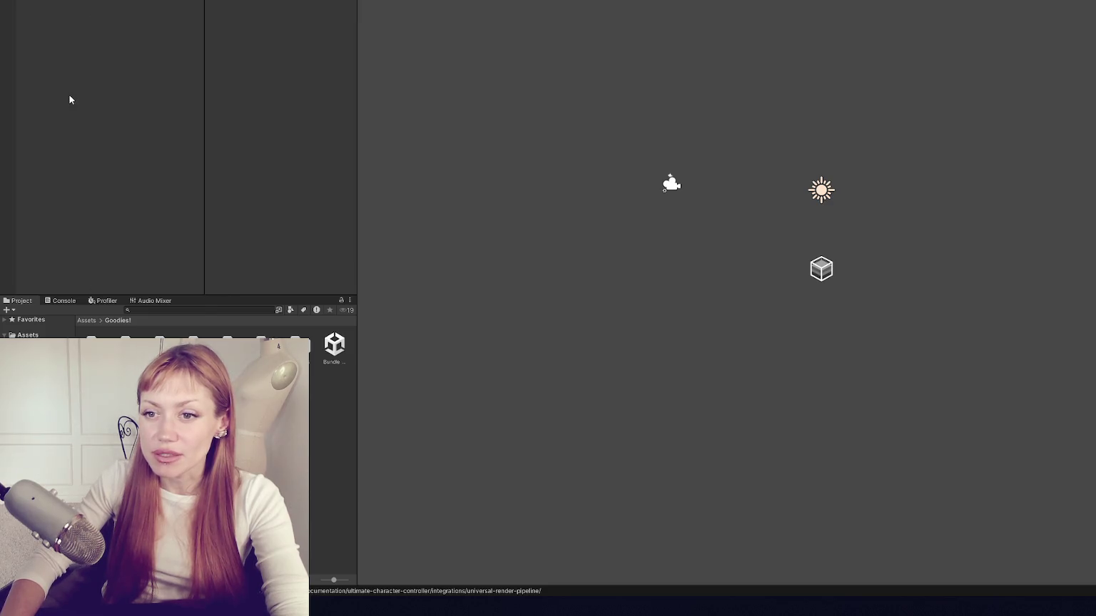
right_click(76, 90)
mouse_move(167, 246)
click(228, 246)
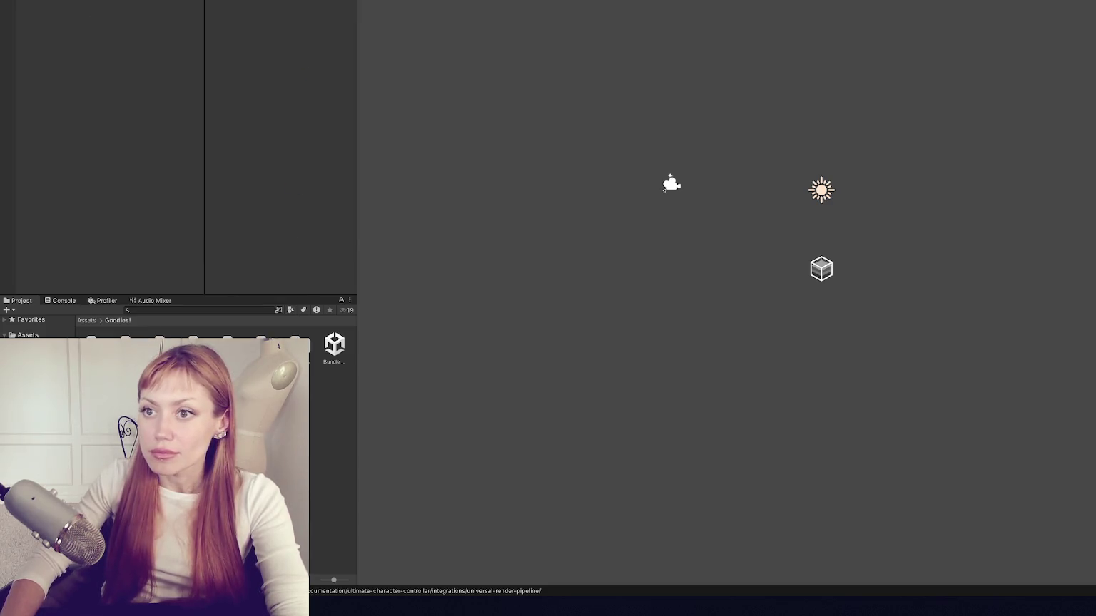
click(271, 7)
text(50)
key(Tab)
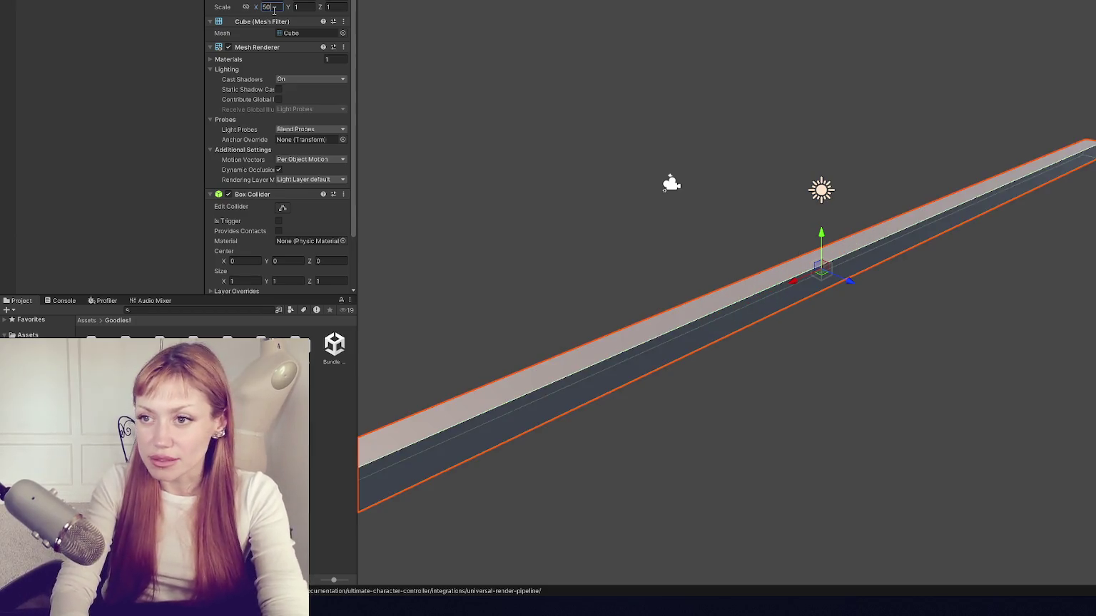
key(Tab)
text(50)
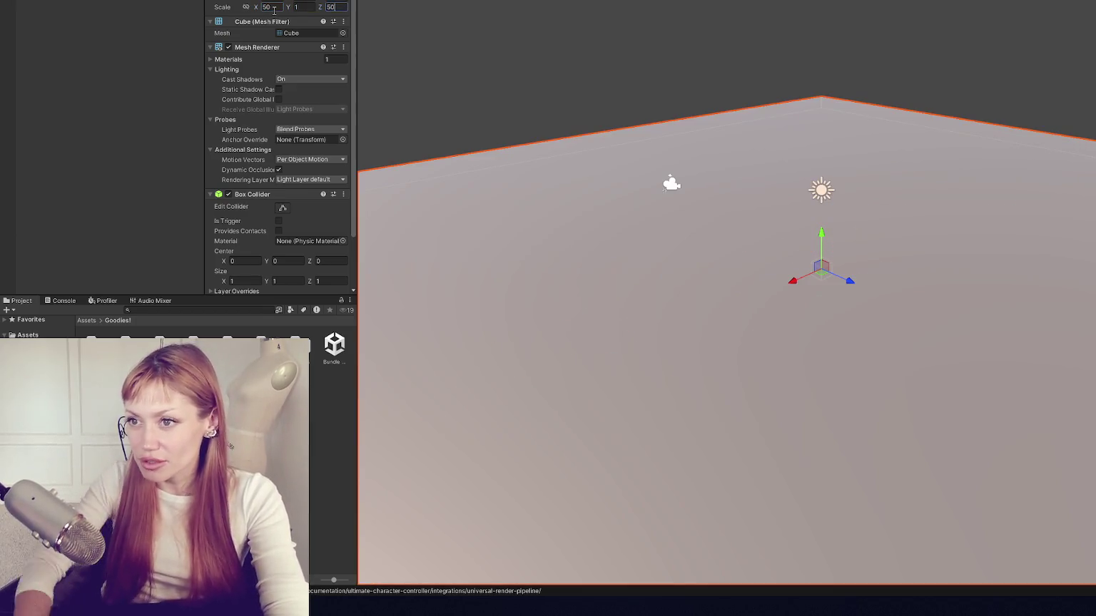
Step: Frame the cube floor, move it downward, and view it from above
click(533, 68)
mouse_move(533, 69)
mouse_down()
mouse_move(870, 47)
mouse_move(668, 11)
mouse_up()
click(888, 281)
key(f)
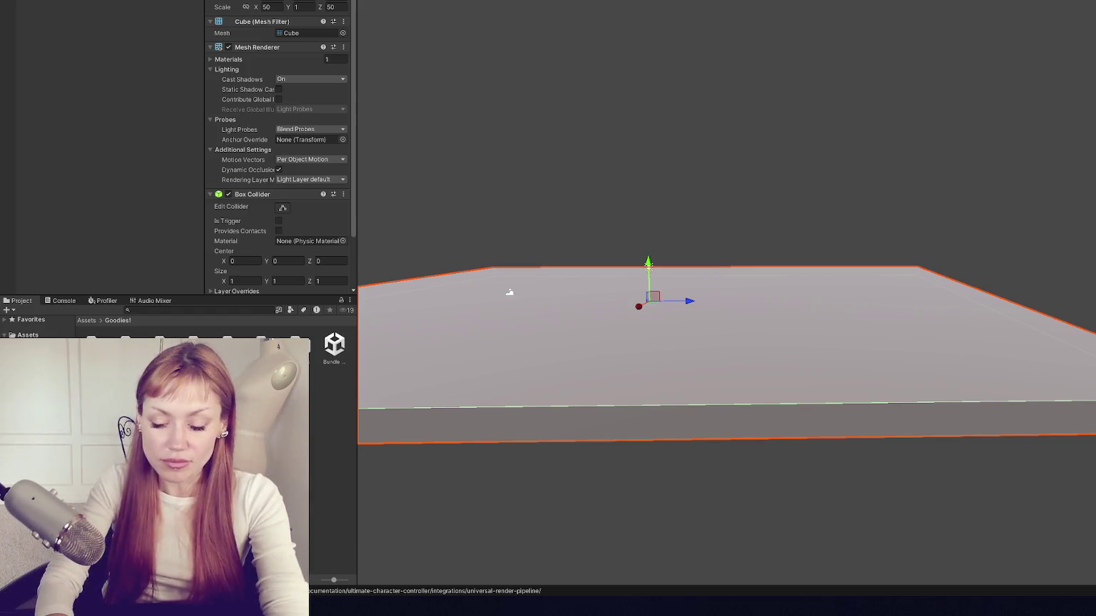
key(ctrl+z)
click(501, 67)
mouse_move(502, 66)
mouse_down()
mouse_move(685, 195)
mouse_move(526, 137)
mouse_move(721, 33)
mouse_up()
scroll(721, 34, up, 2)
Step: Browse into Goodies!/Besties/Flurl and look through its Prefabs and other subfolders
double_click(125, 357)
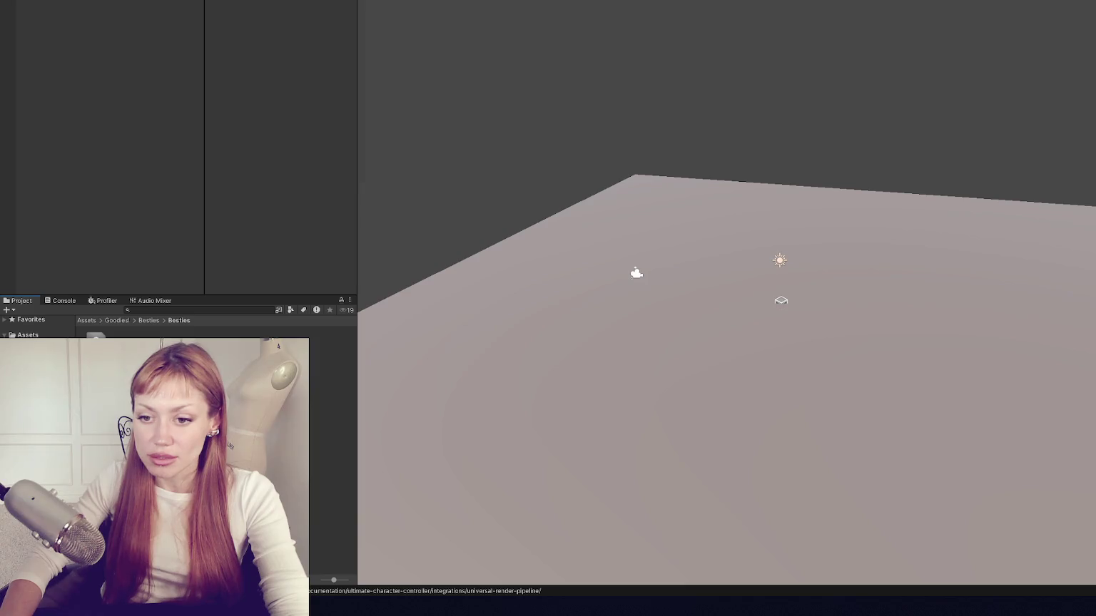
double_click(123, 356)
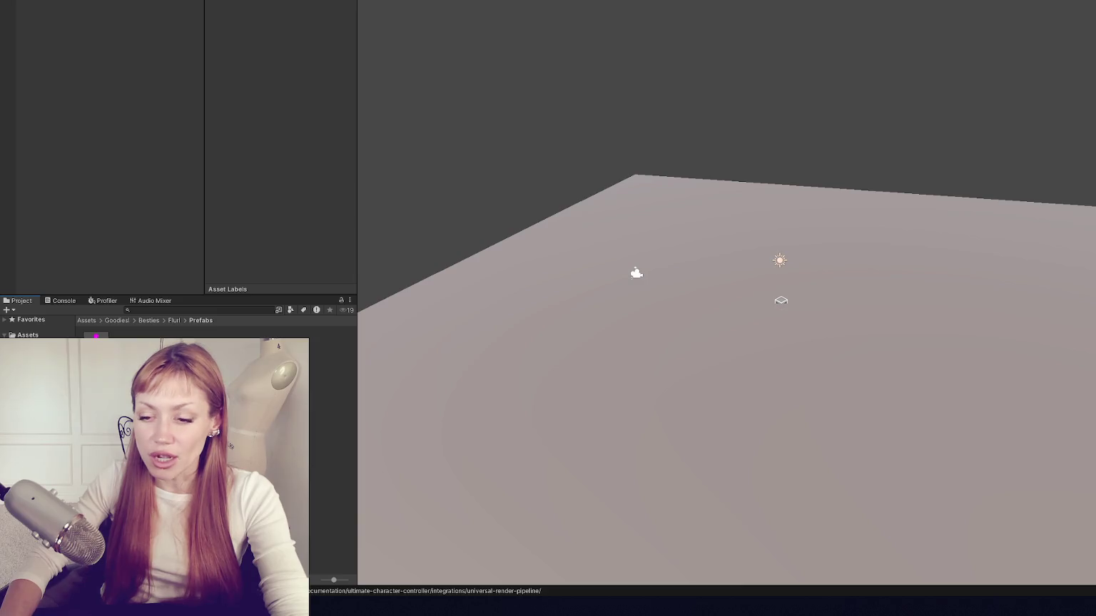
click(43, 378)
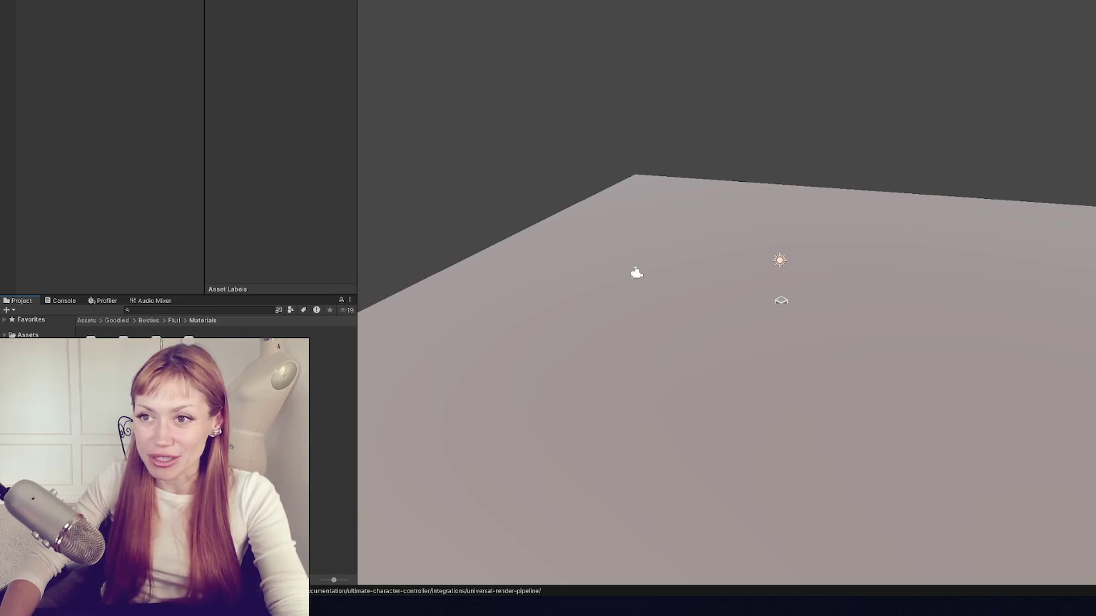
Step: Enable the Animation Clip Converter in the Render Pipeline Converter and run Initialize And Convert, saving the scene
mouse_move(297, 33)
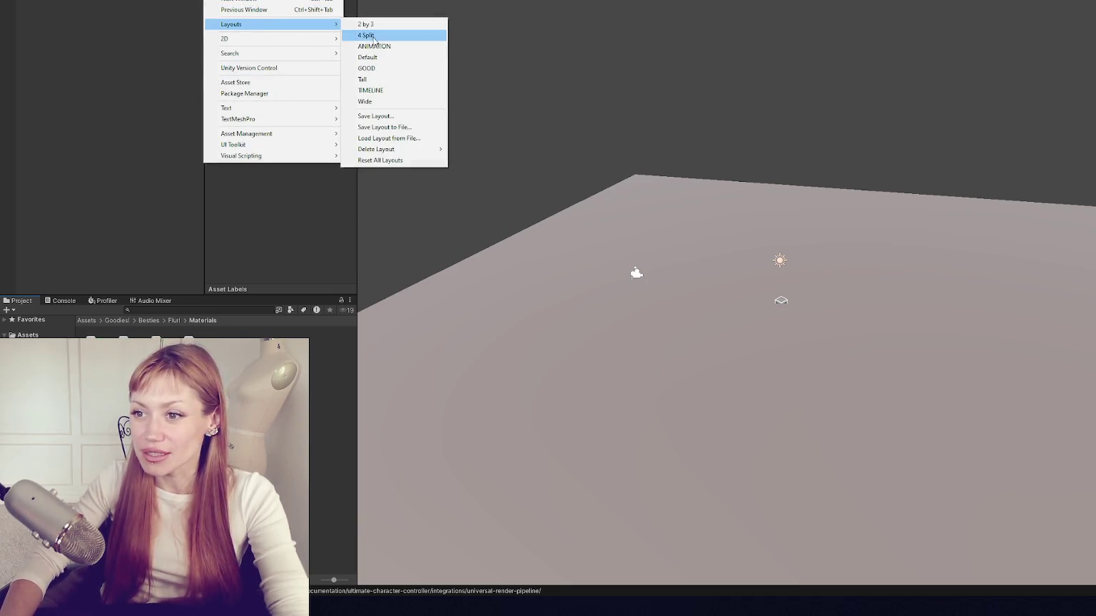
mouse_move(271, 1)
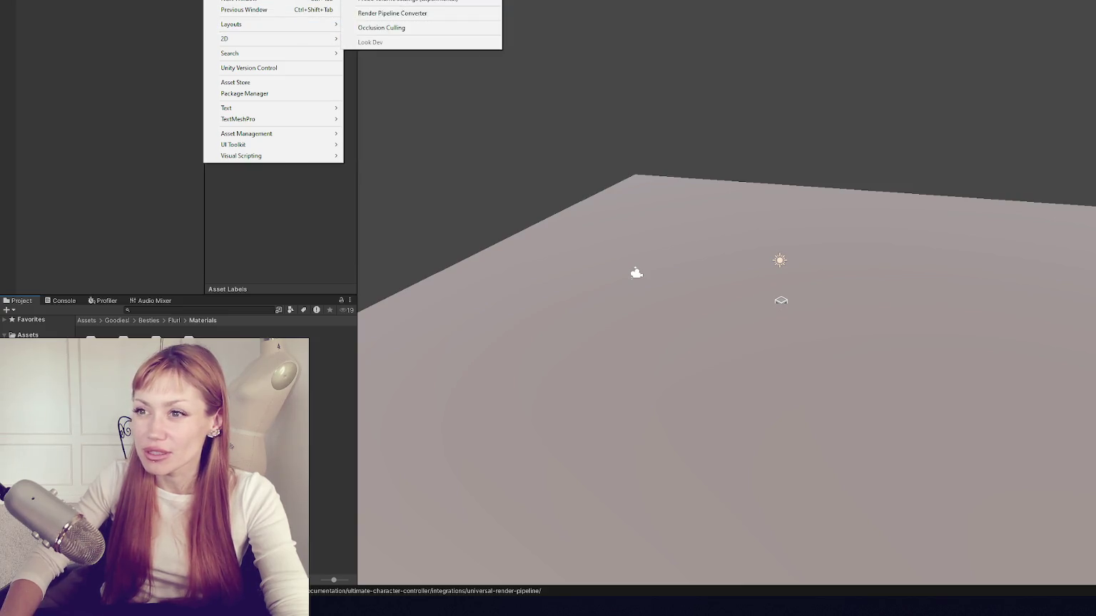
click(393, 13)
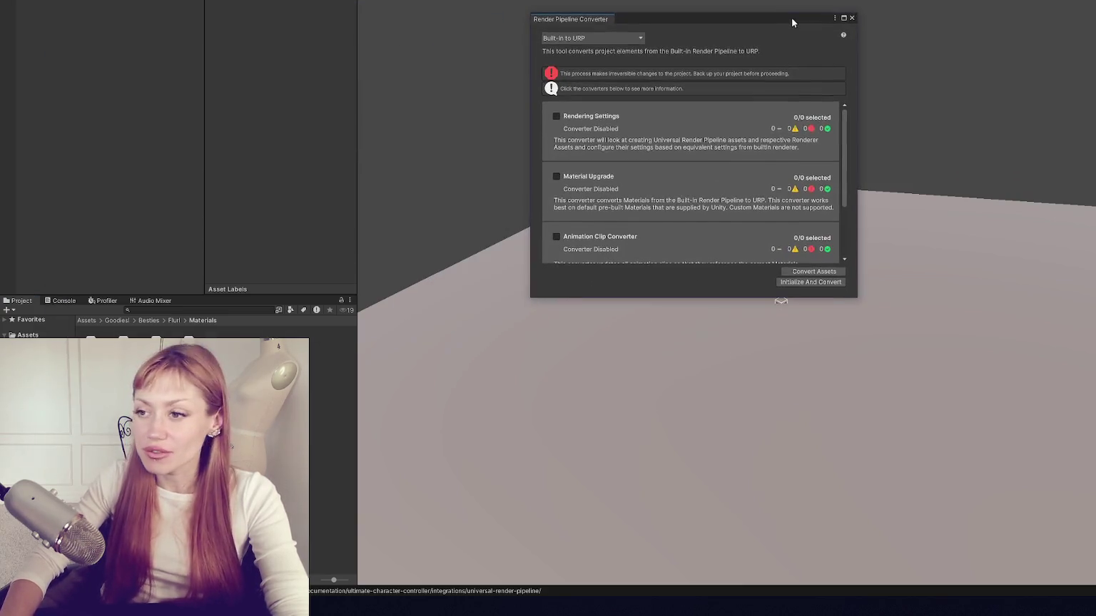
click(557, 237)
scroll(601, 183, down, 1)
scroll(636, 179, up, 1)
scroll(638, 166, down, 3)
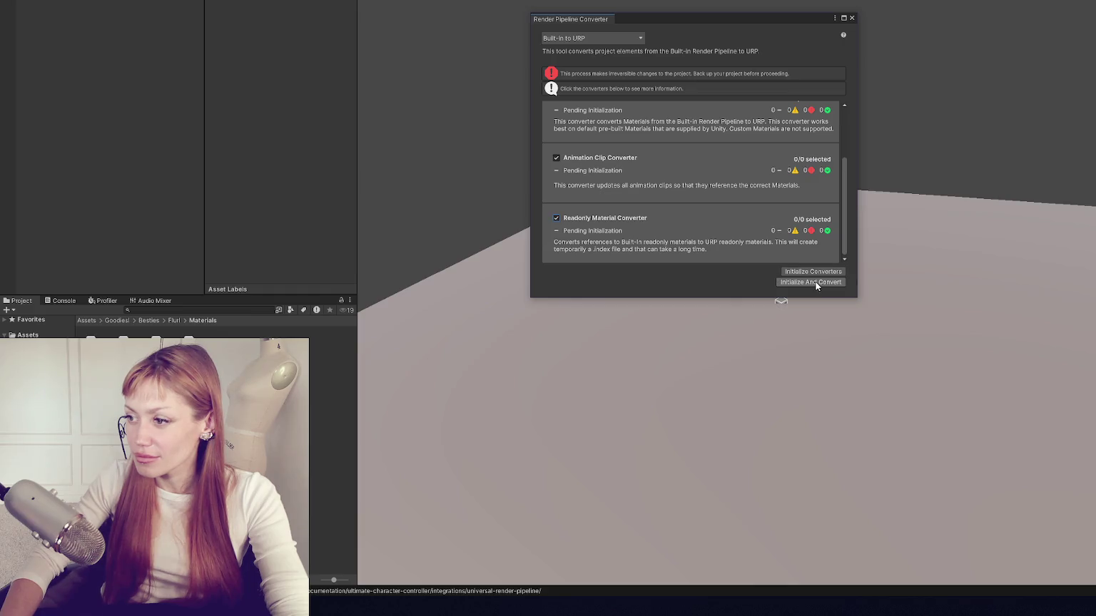
click(811, 282)
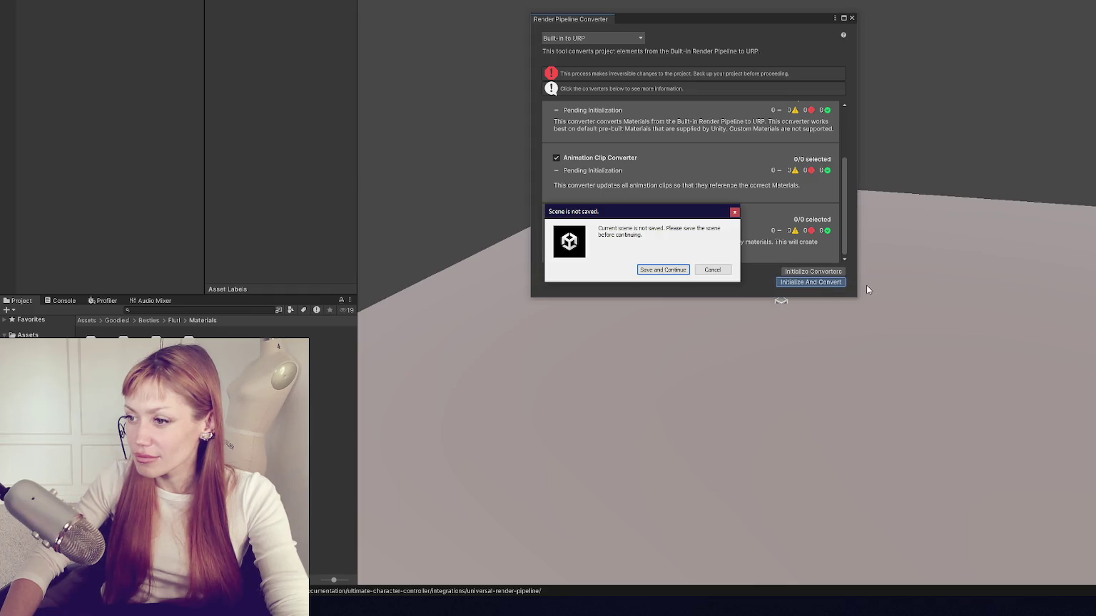
click(685, 270)
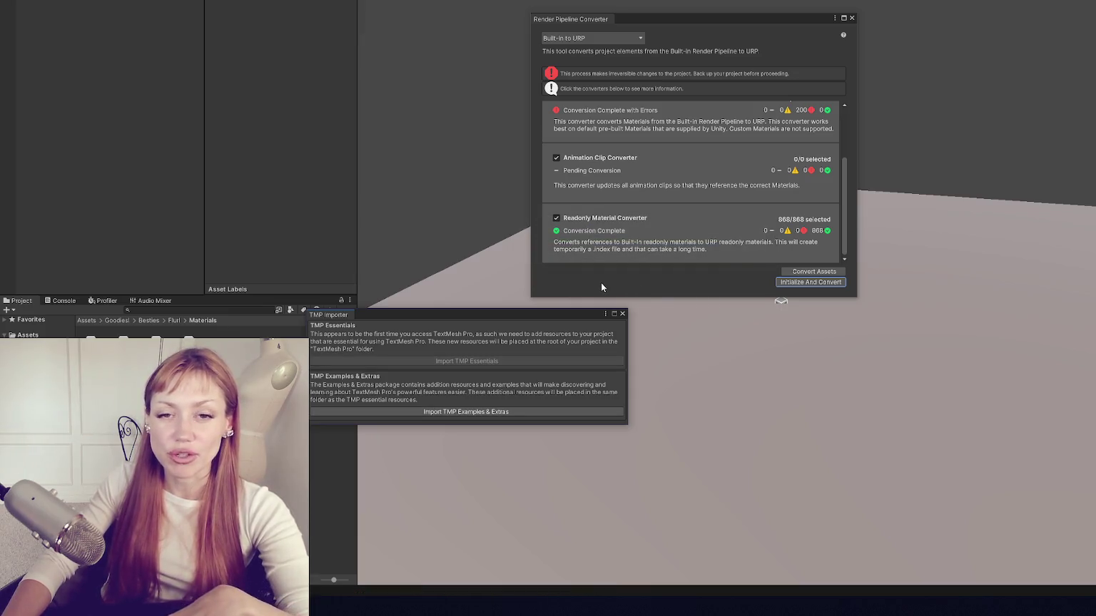
Step: Close the TMP Importer and Render Pipeline Converter windows, returning to the Goodies! folder
click(622, 314)
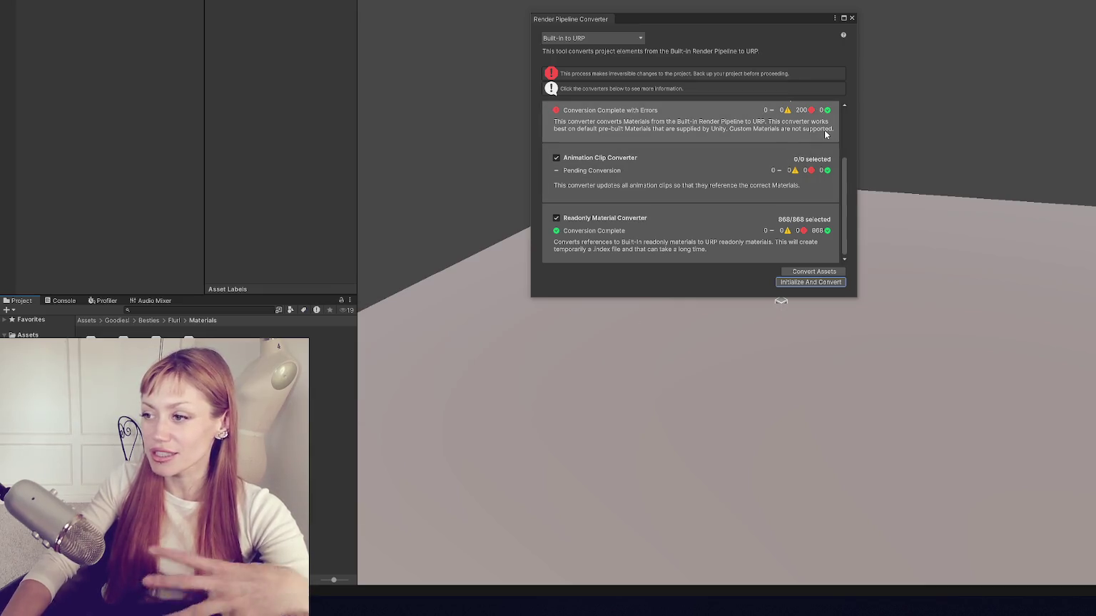
click(851, 18)
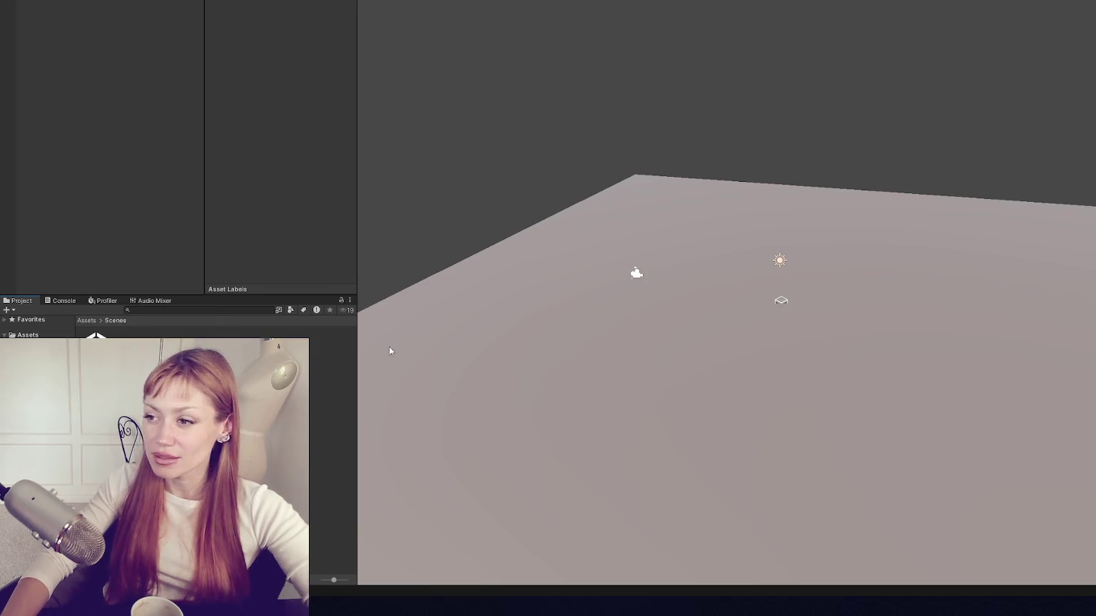
click(35, 360)
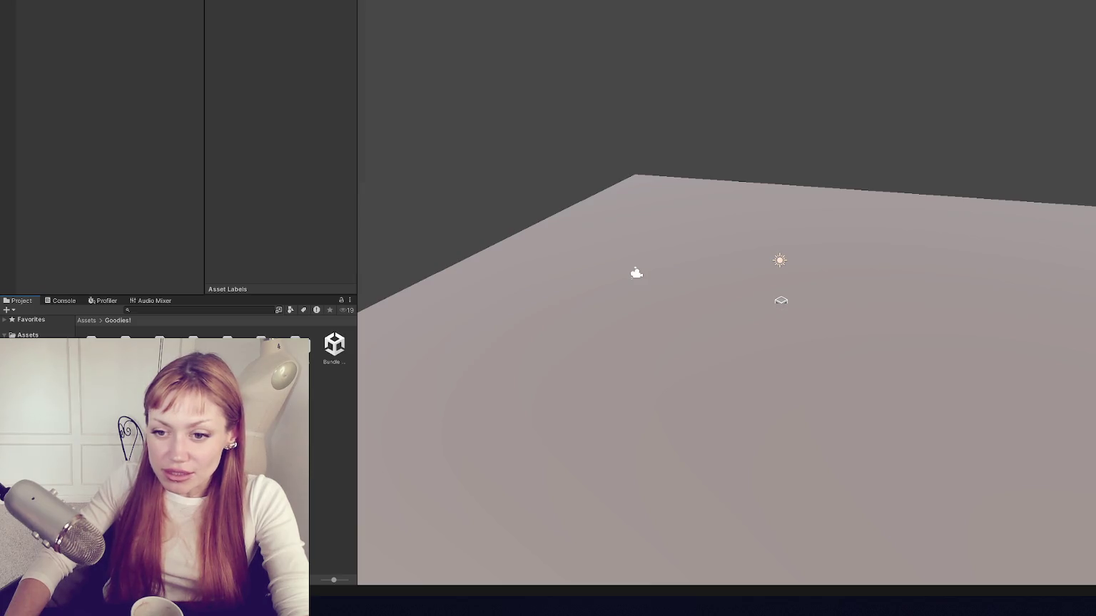
Step: Select all three Bricks materials and assign them a new shader
click(43, 371)
click(50, 382)
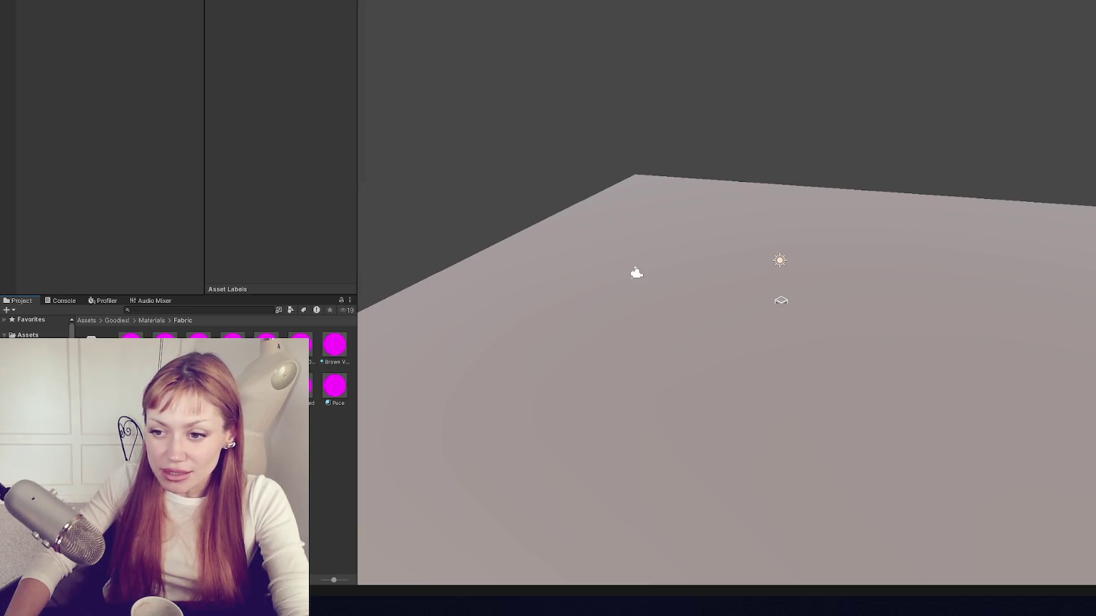
click(50, 378)
click(60, 389)
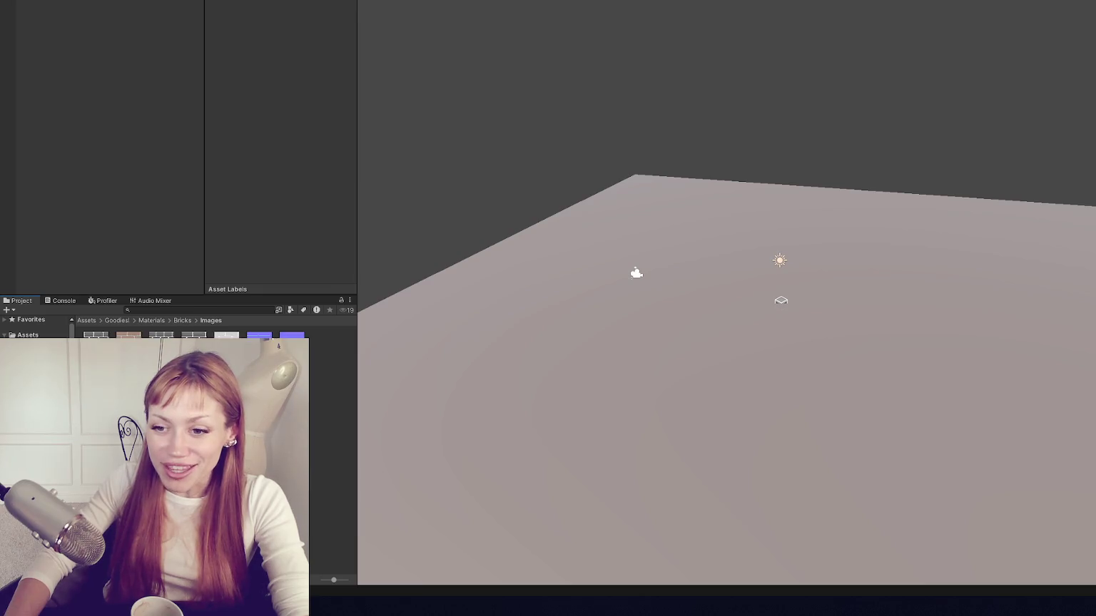
click(50, 378)
key(ctrl+a)
click(286, 127)
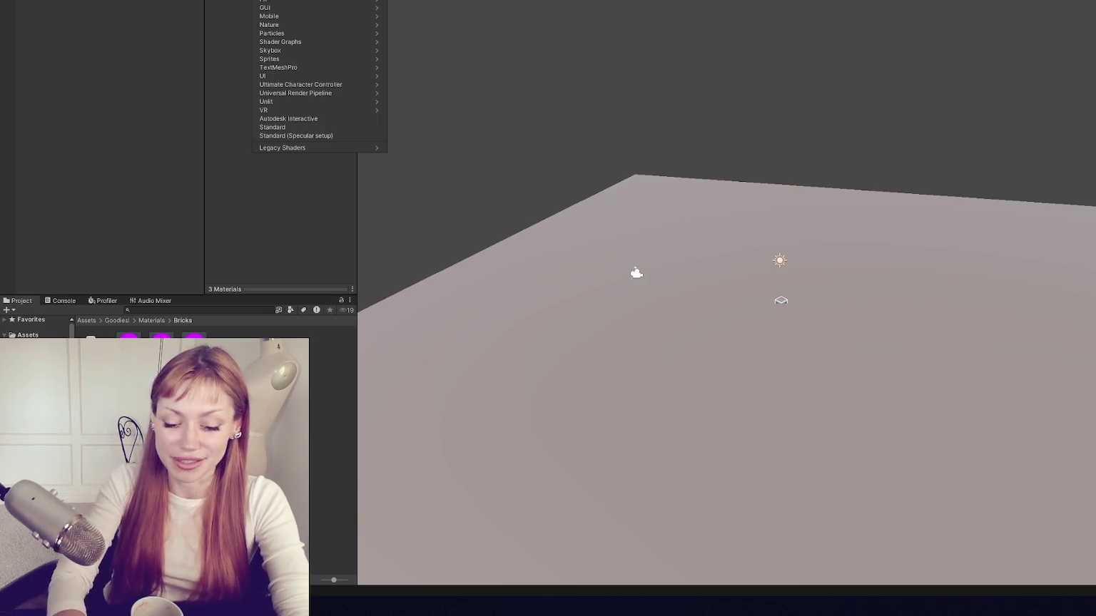
click(300, 6)
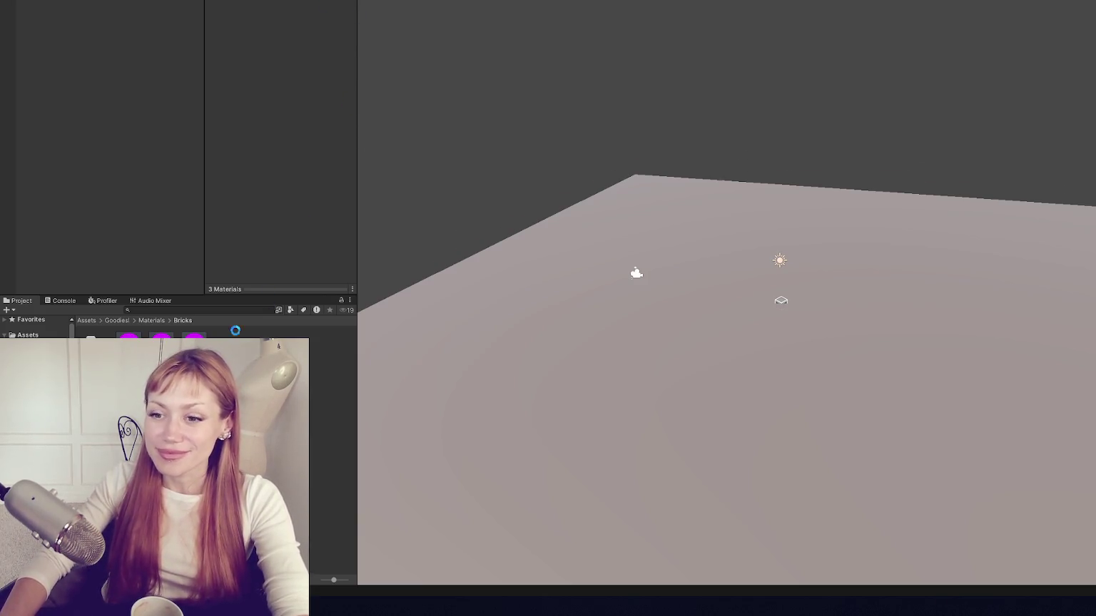
Step: Switch all 20 Fabric materials to the Lit shader
click(43, 389)
key(ctrl+a)
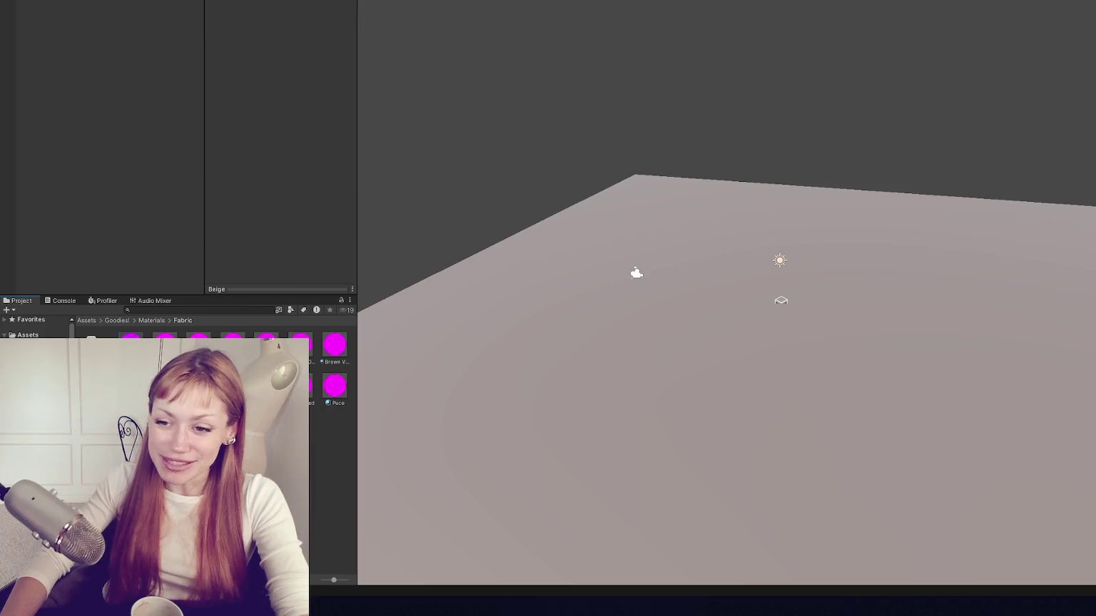
click(300, 3)
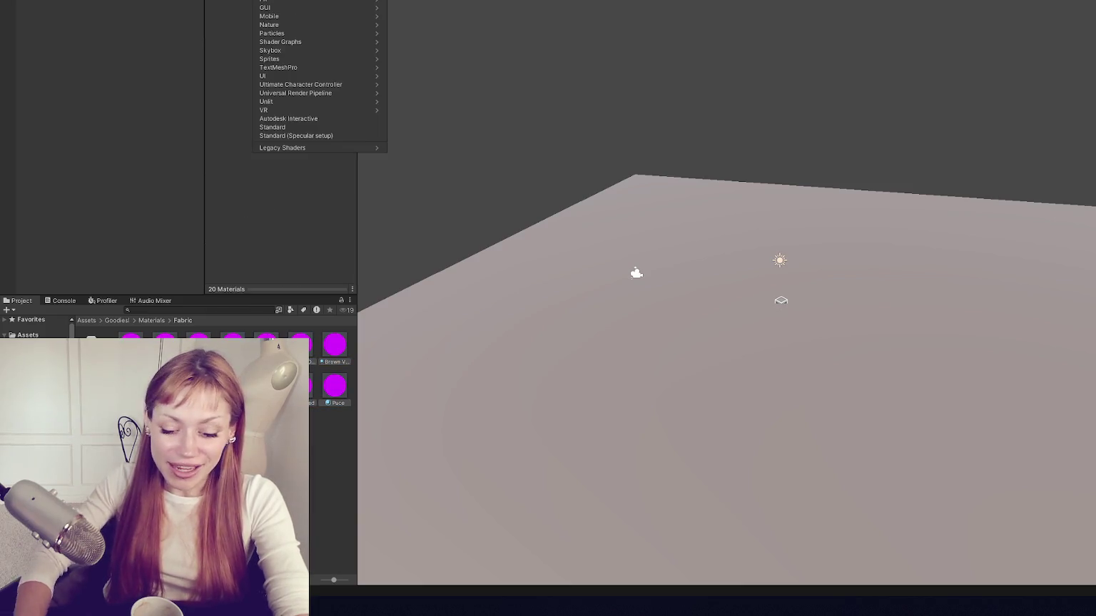
text(lit)
click(332, 8)
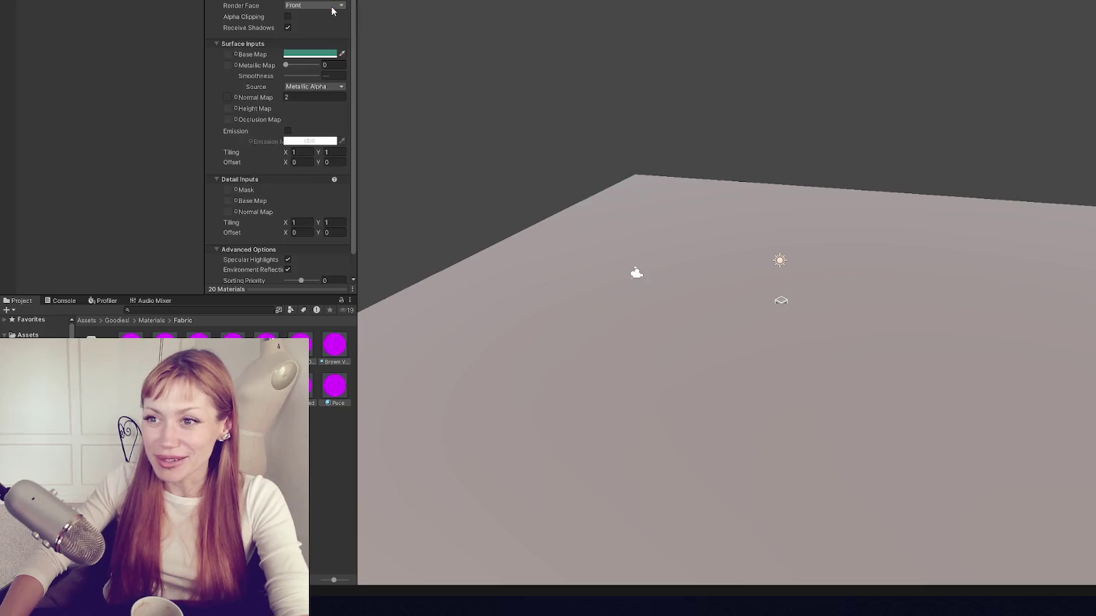
Step: Apply the Lit shader to all Flat and Floors materials
key(ctrl+a)
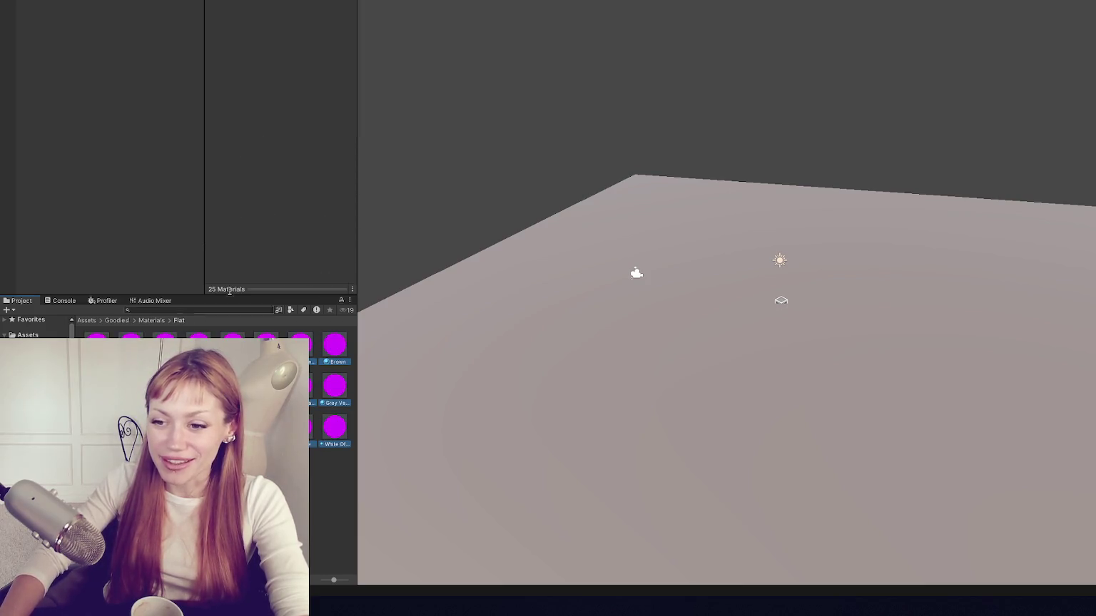
click(285, 4)
text(lit)
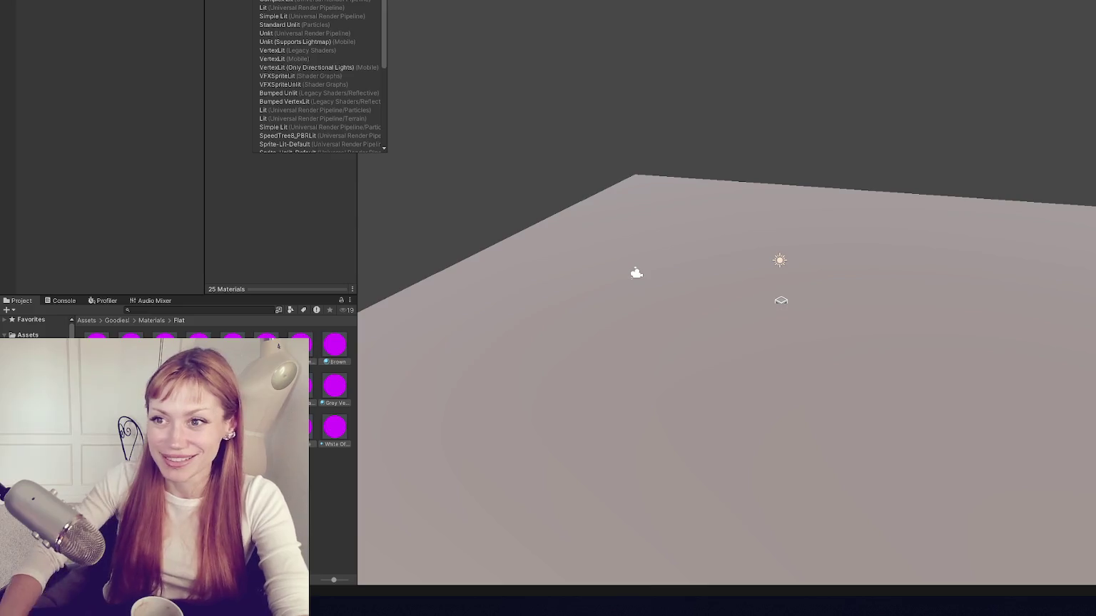
click(282, 3)
click(43, 385)
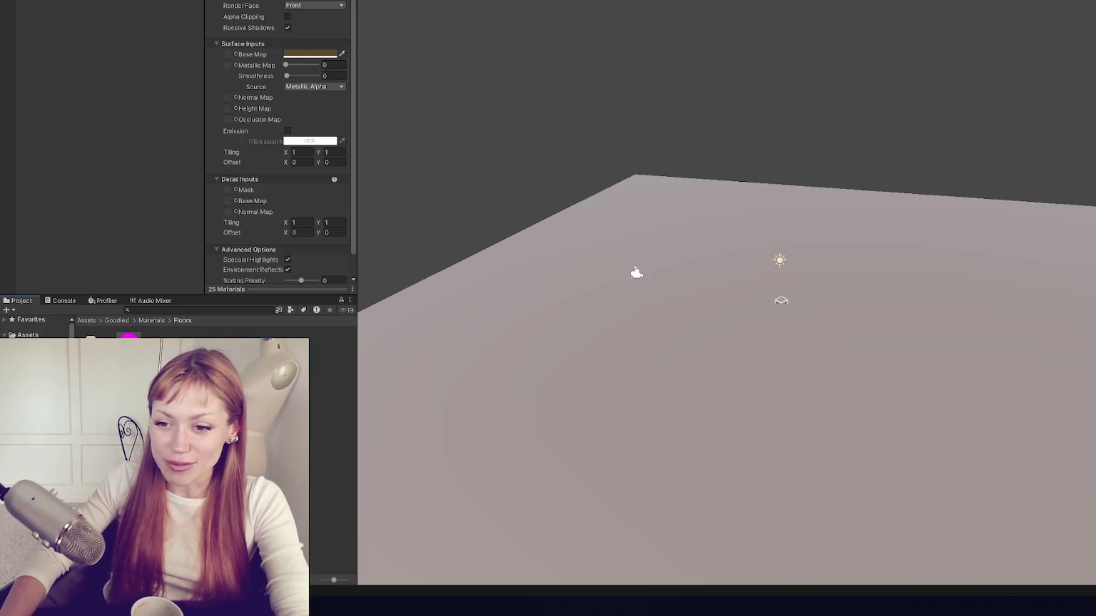
click(128, 341)
click(286, 4)
text(lit)
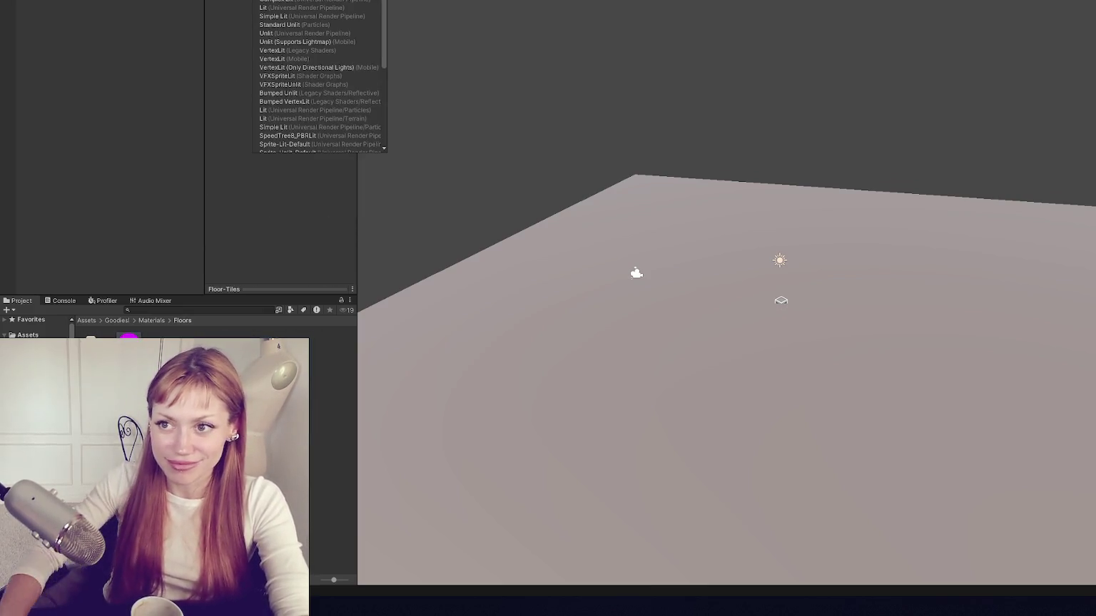
key(Return)
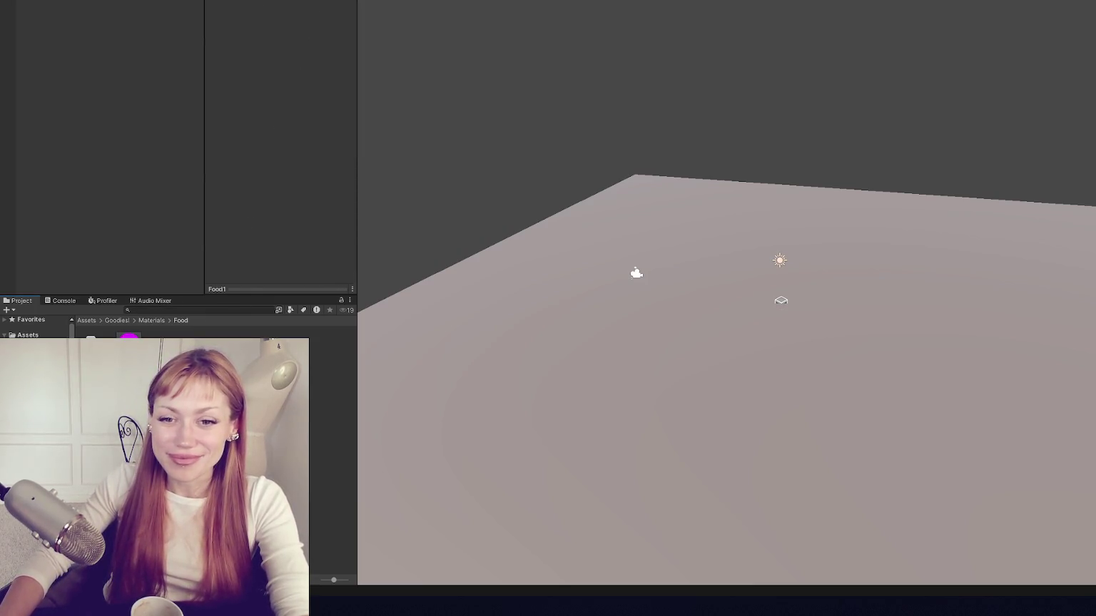
Step: Switch the Food materials to the Lit shader, then select all Glowing materials
click(296, 4)
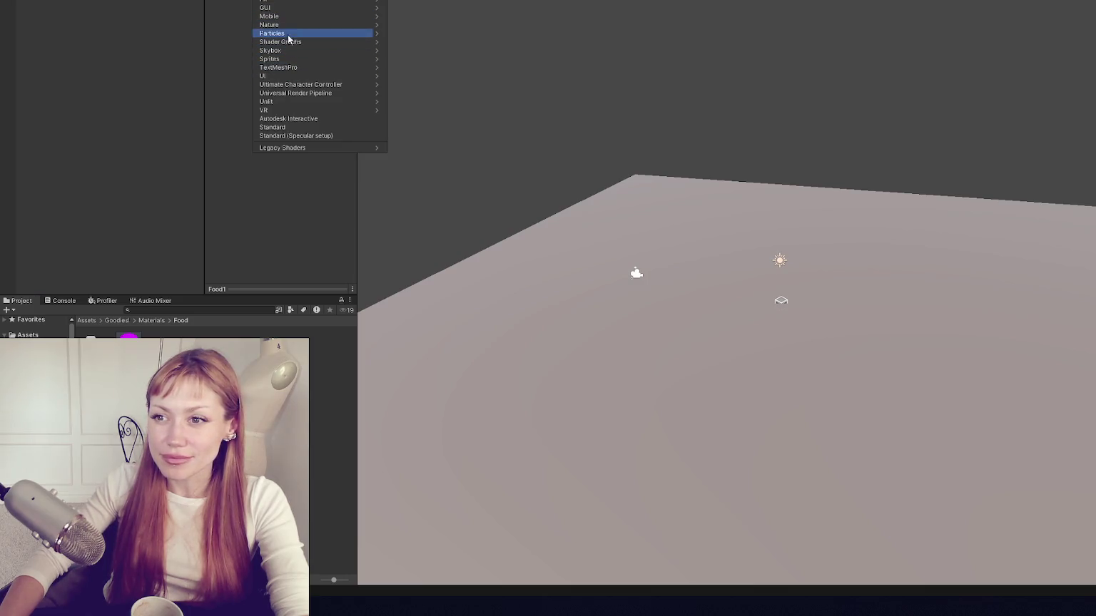
text(lit)
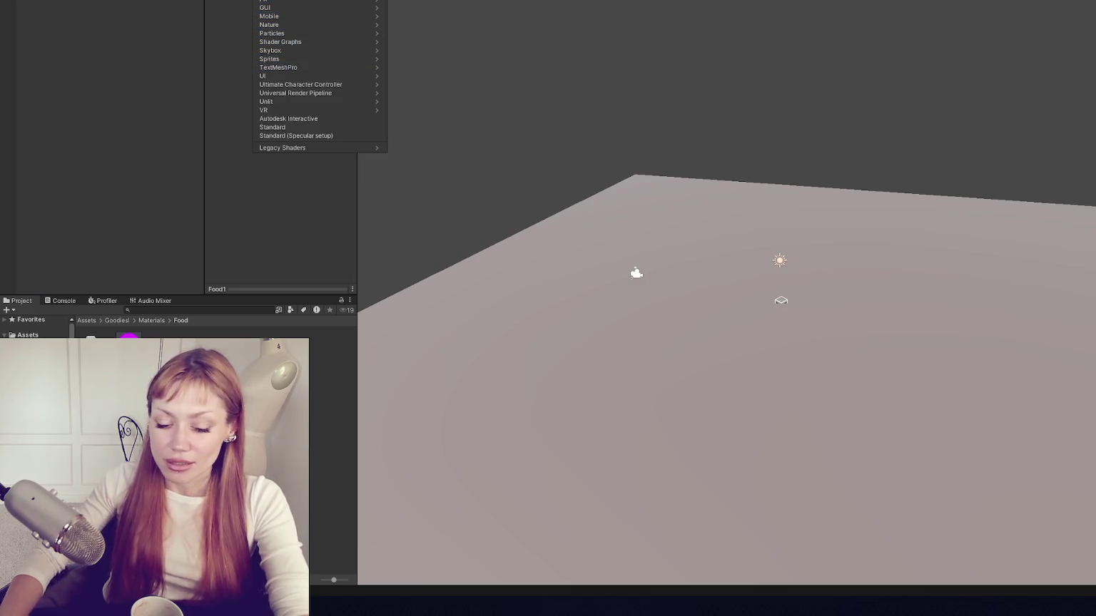
click(262, 16)
click(296, 3)
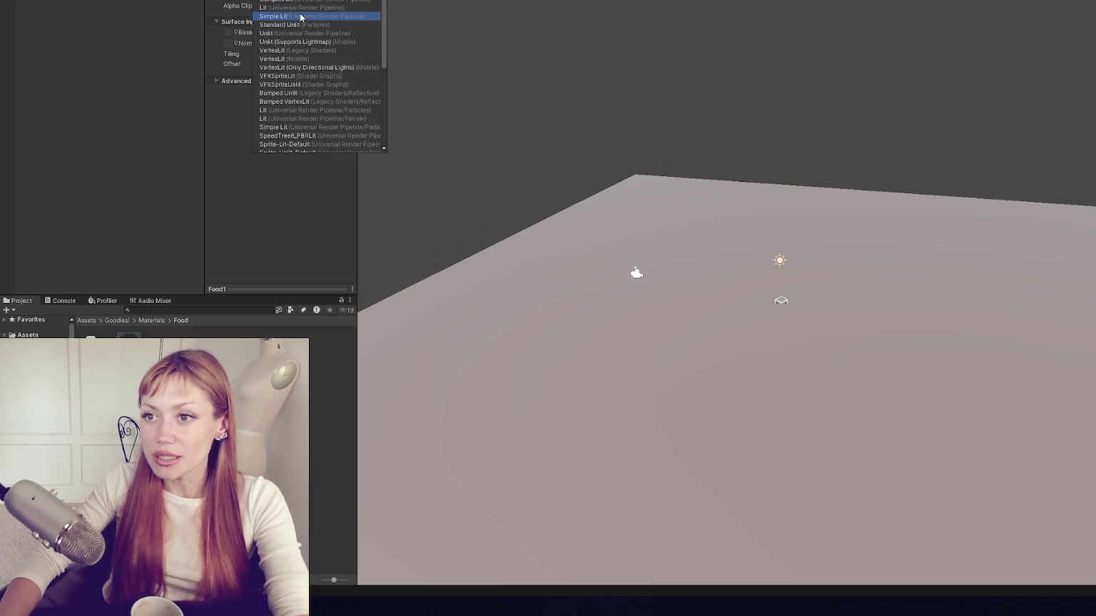
click(298, 12)
click(43, 399)
key(ctrl+a)
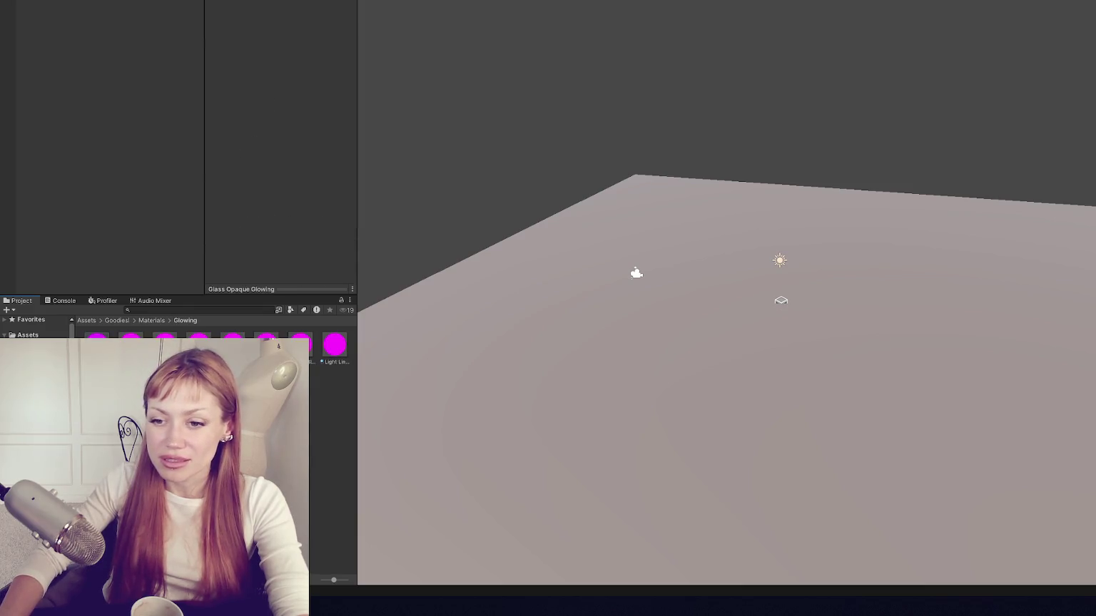
Step: Apply the Lit shader to the Glowing and Main materials
click(285, 7)
text(lit)
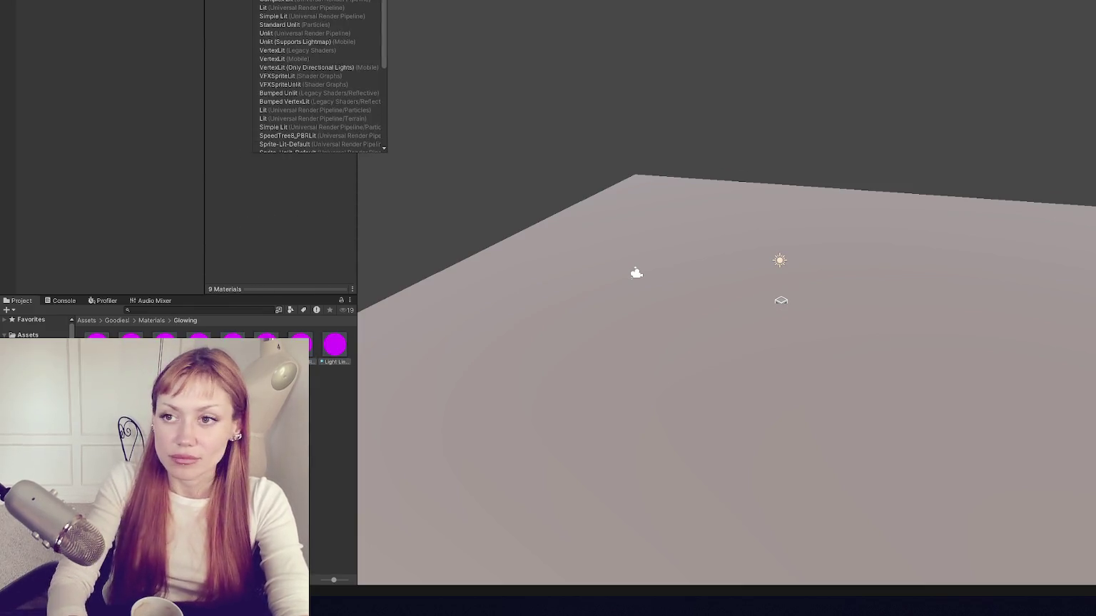
click(276, 7)
click(43, 410)
click(266, 19)
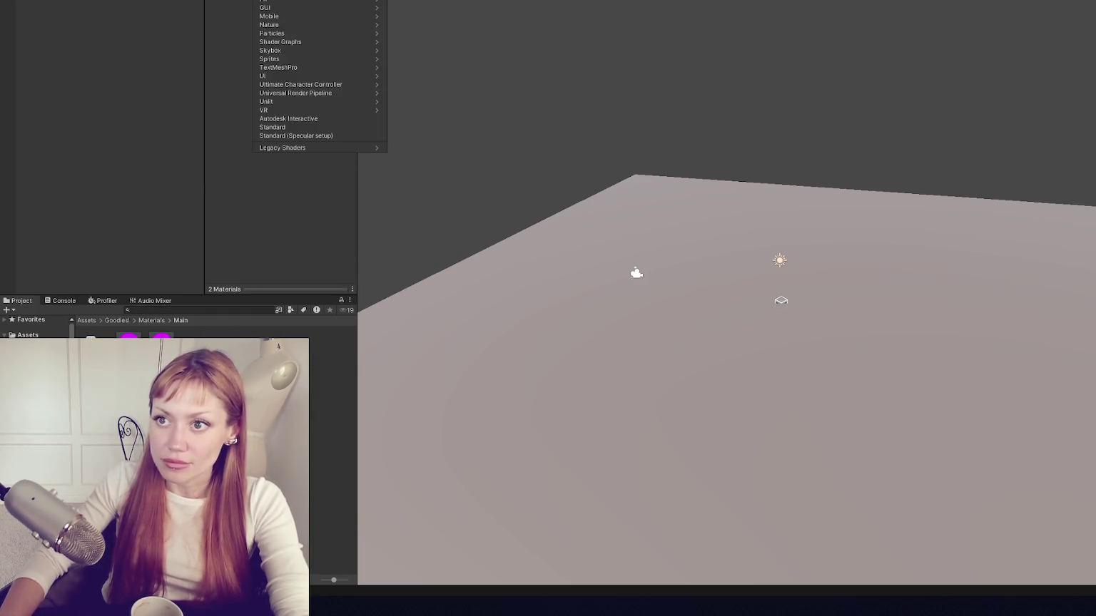
text(lit)
click(272, 8)
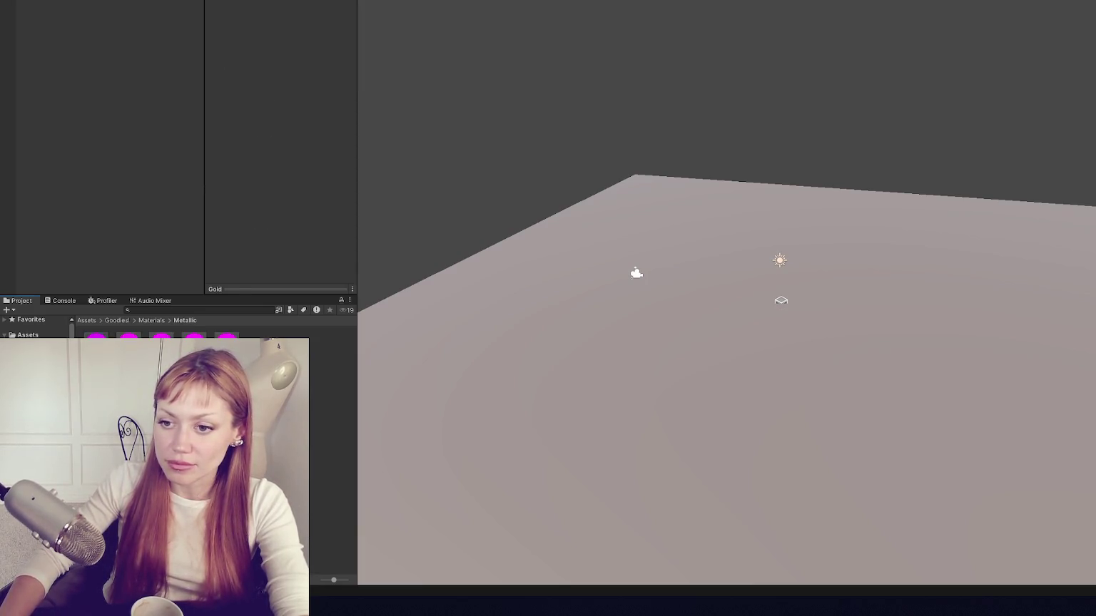
Step: Apply the Lit shader to the Metallic, Objects and Paintings materials
click(266, 19)
text(lit)
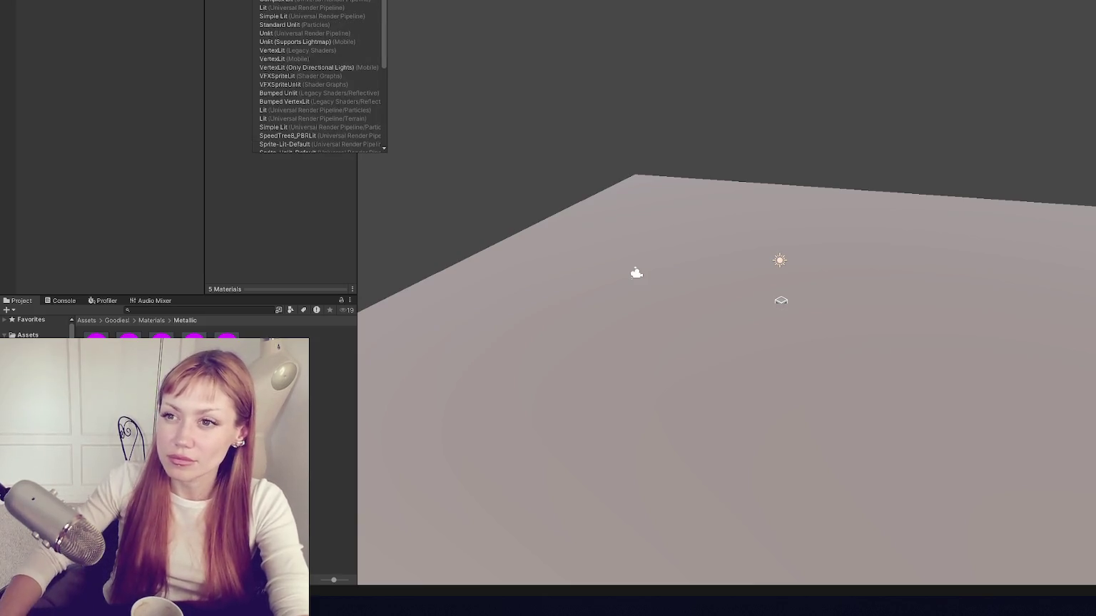
click(292, 8)
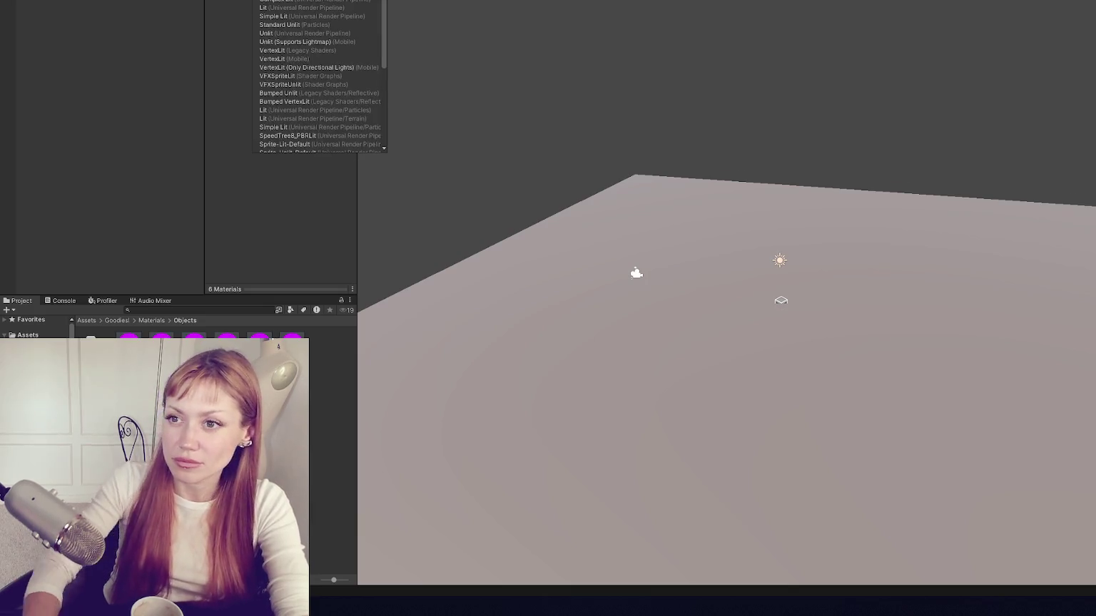
click(314, 7)
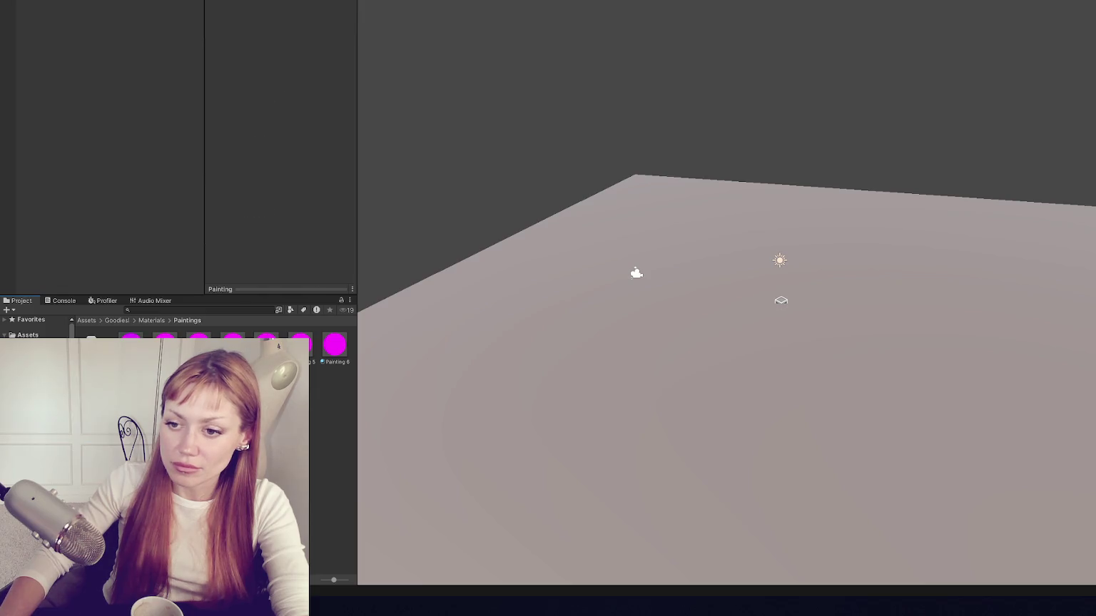
click(285, 20)
click(295, 92)
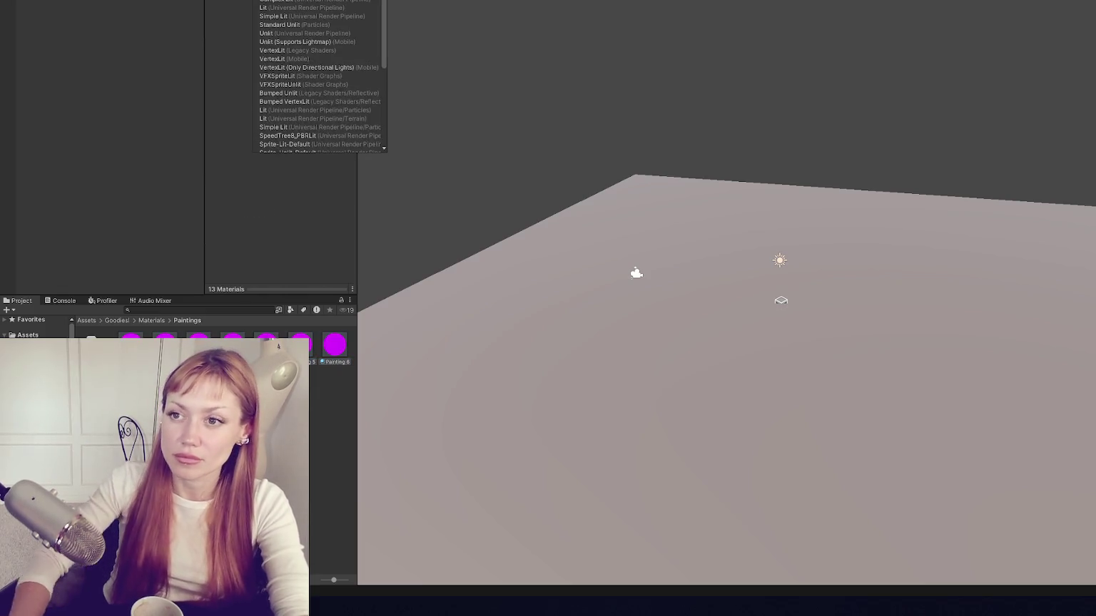
click(286, 7)
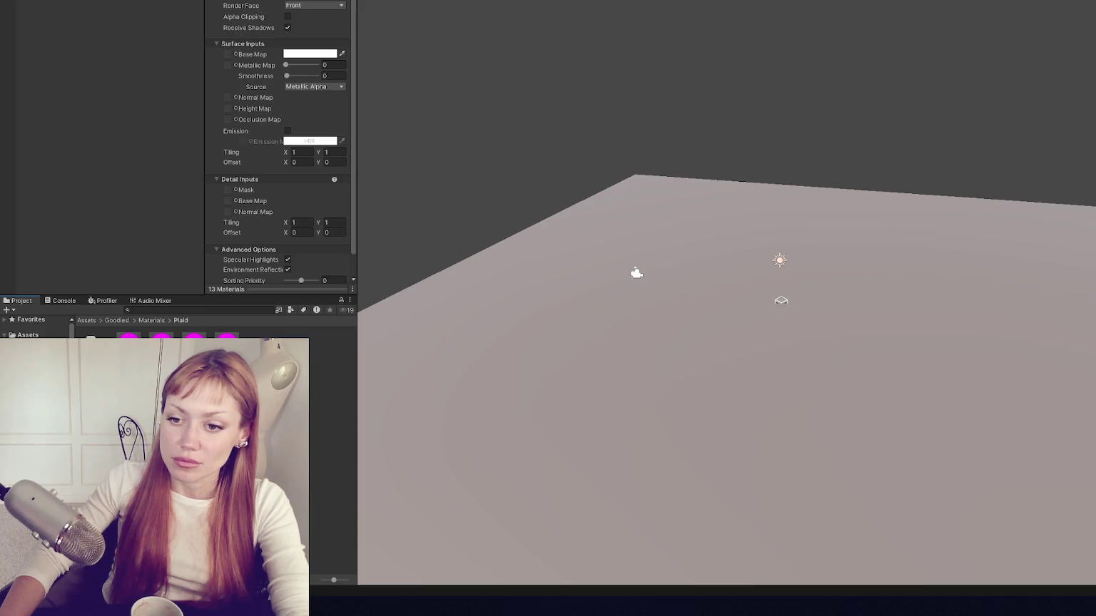
Step: Apply the Universal Render Pipeline Lit shader to the Plaid, Plants and Plastic materials
click(272, 22)
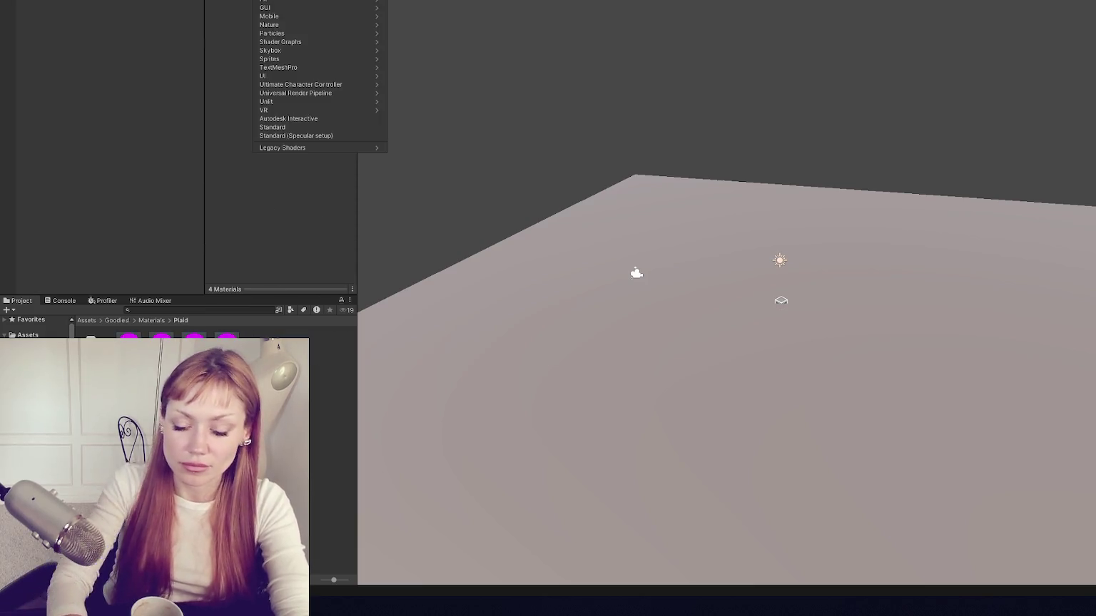
click(295, 93)
click(286, 7)
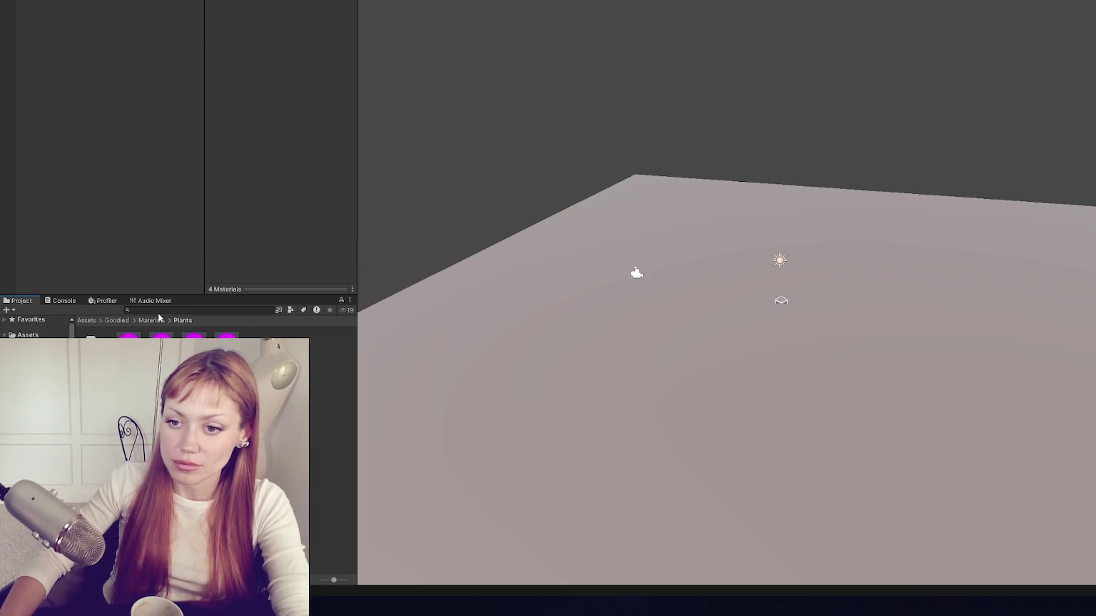
click(286, 7)
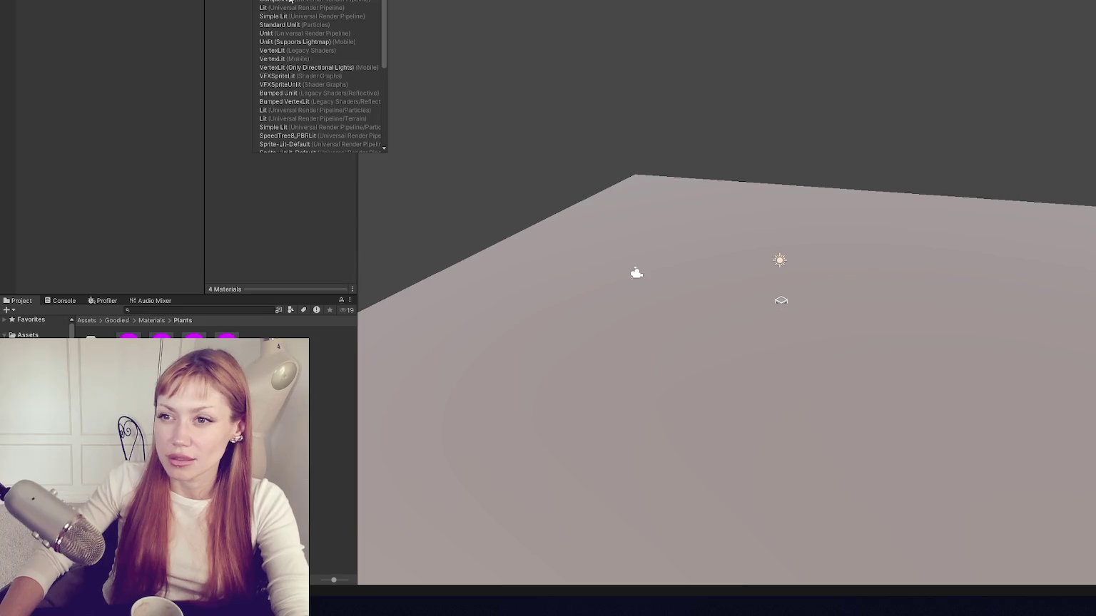
click(258, 143)
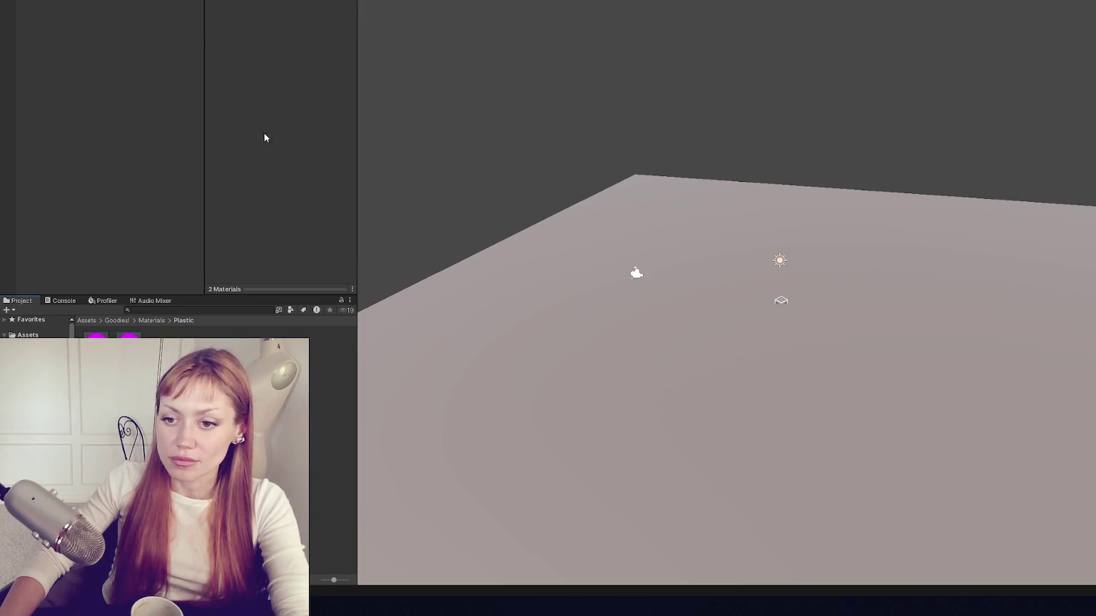
click(285, 7)
click(296, 93)
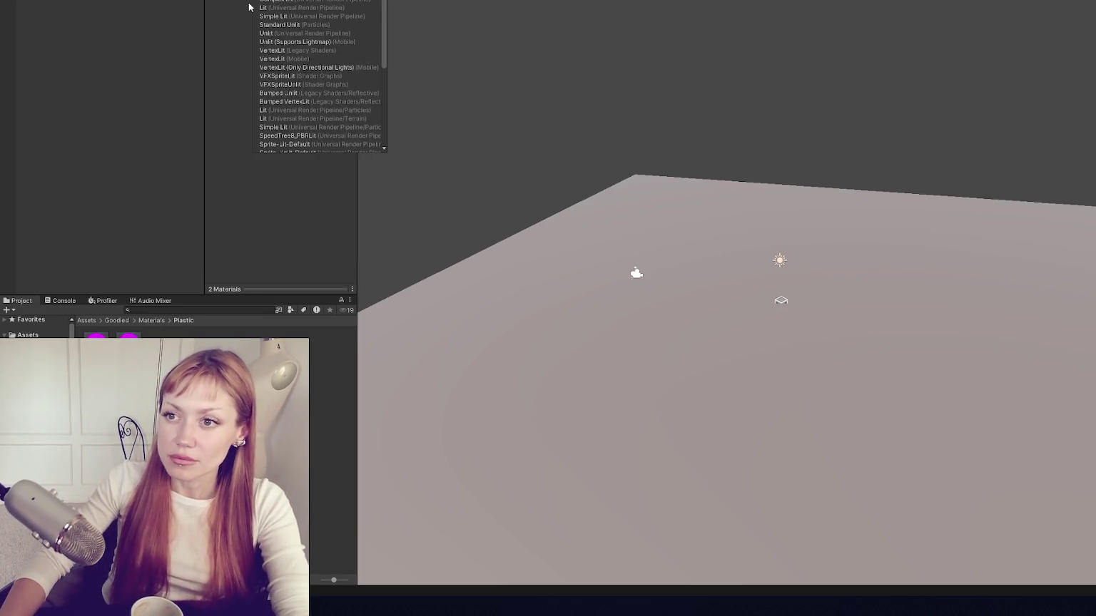
click(299, 7)
Step: Apply the Lit shader to the Transparent-through-Water materials and the Walls materials
shift+click(318, 354)
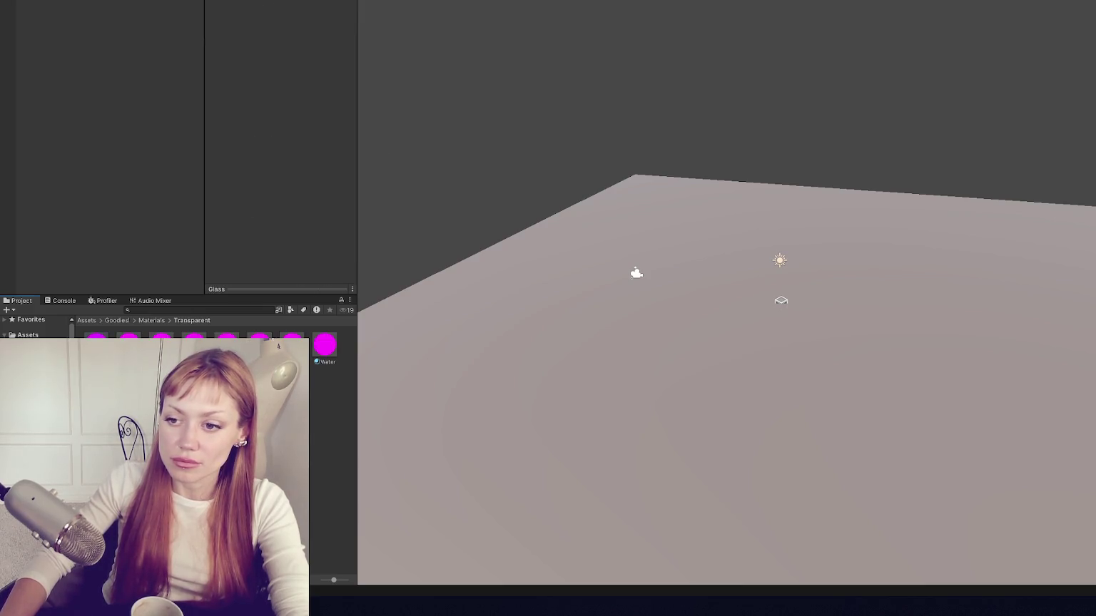
click(285, 7)
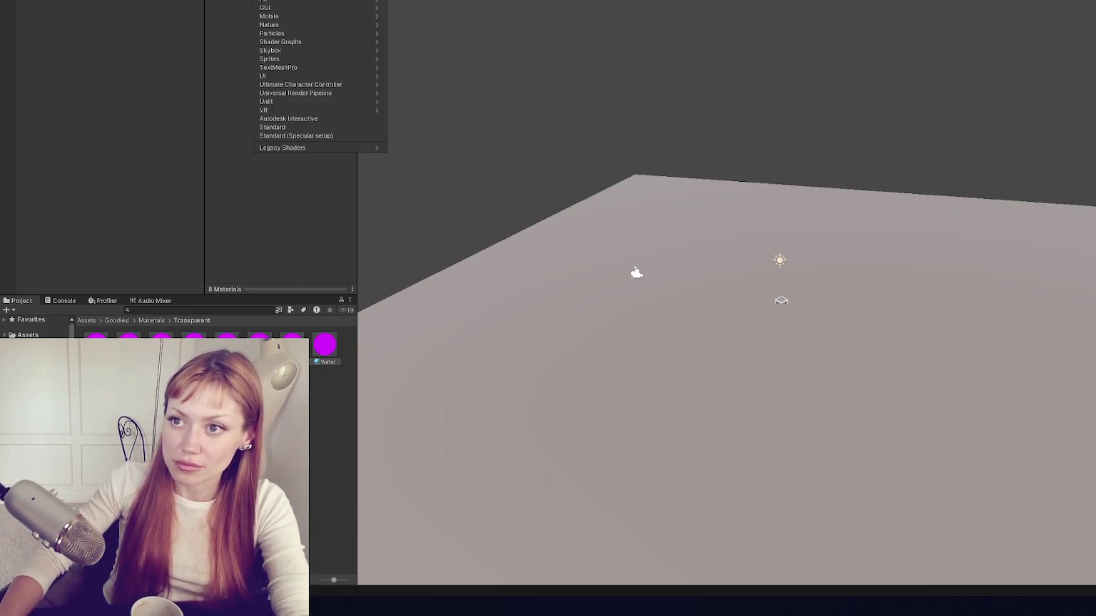
click(285, 7)
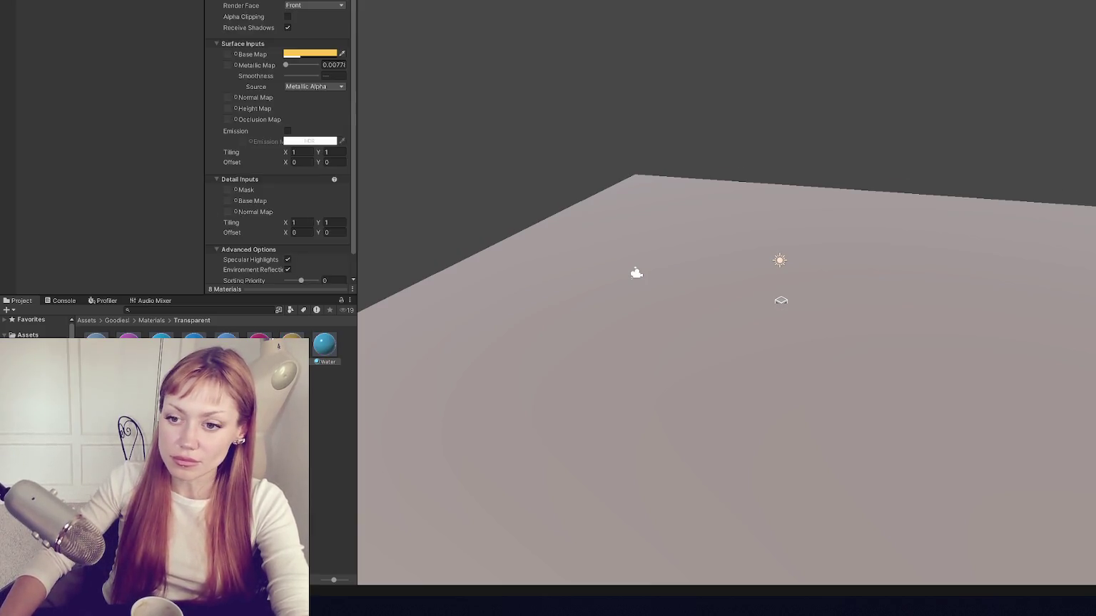
click(43, 371)
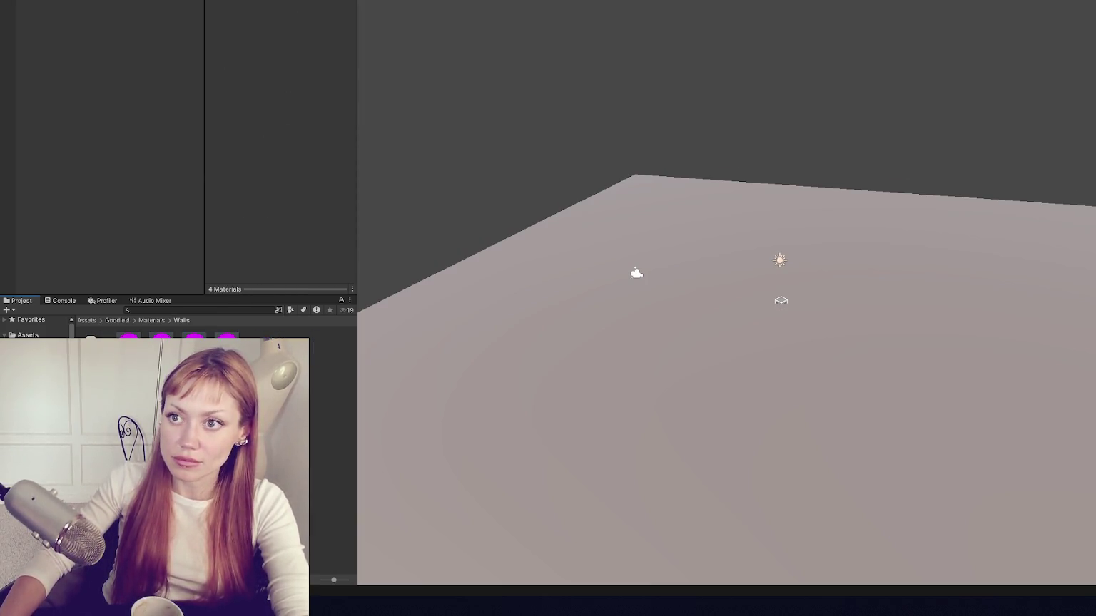
click(286, 7)
text(lit)
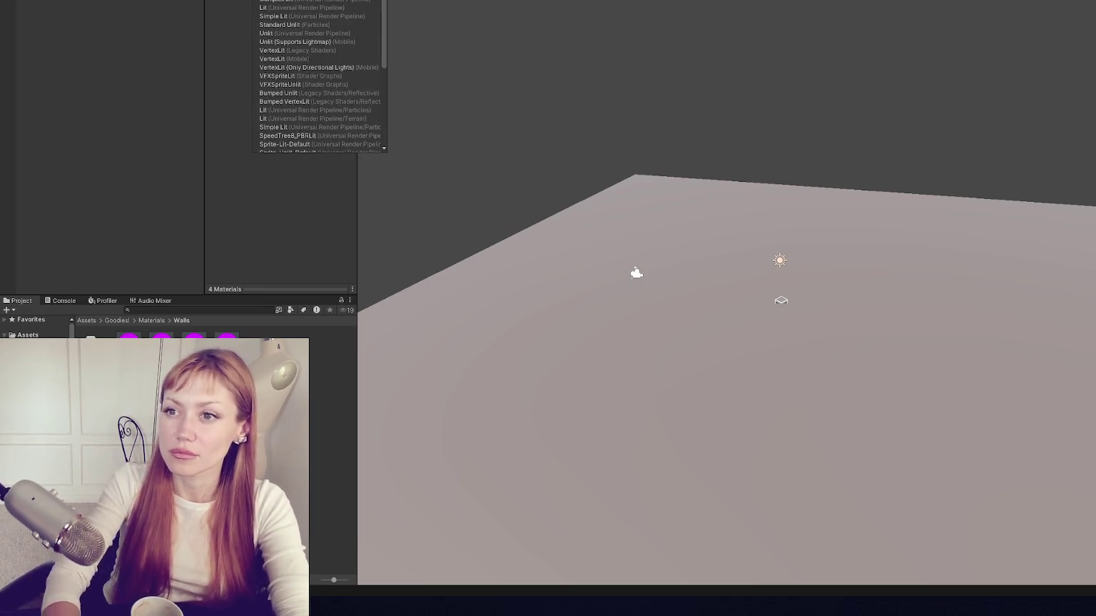
click(285, 7)
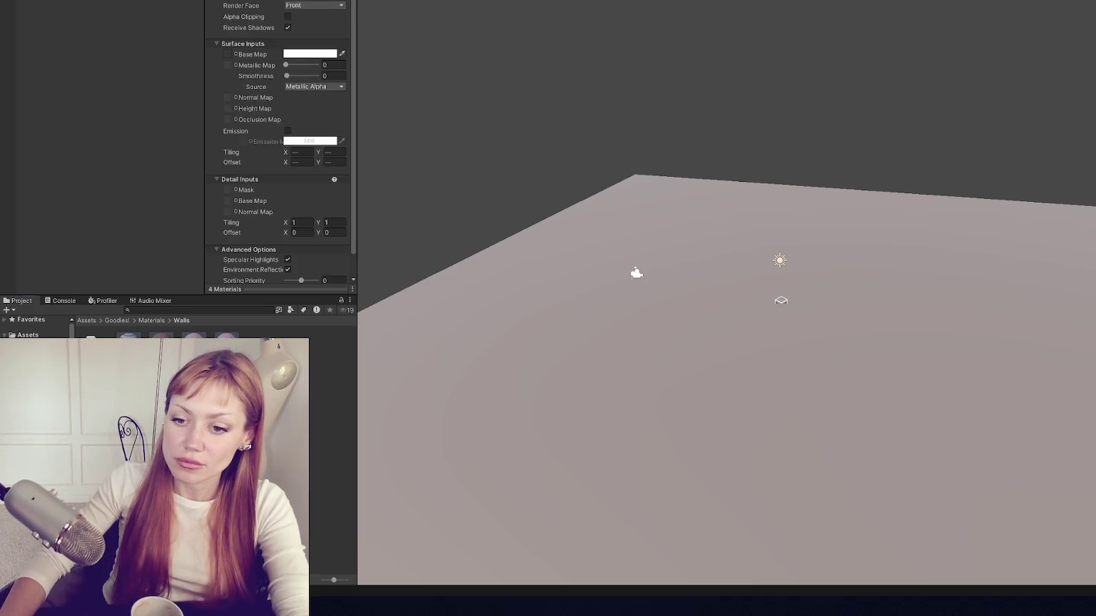
Step: Switch the Black Wood material to the Lit shader
click(129, 350)
click(352, 6)
text(lit)
click(352, 7)
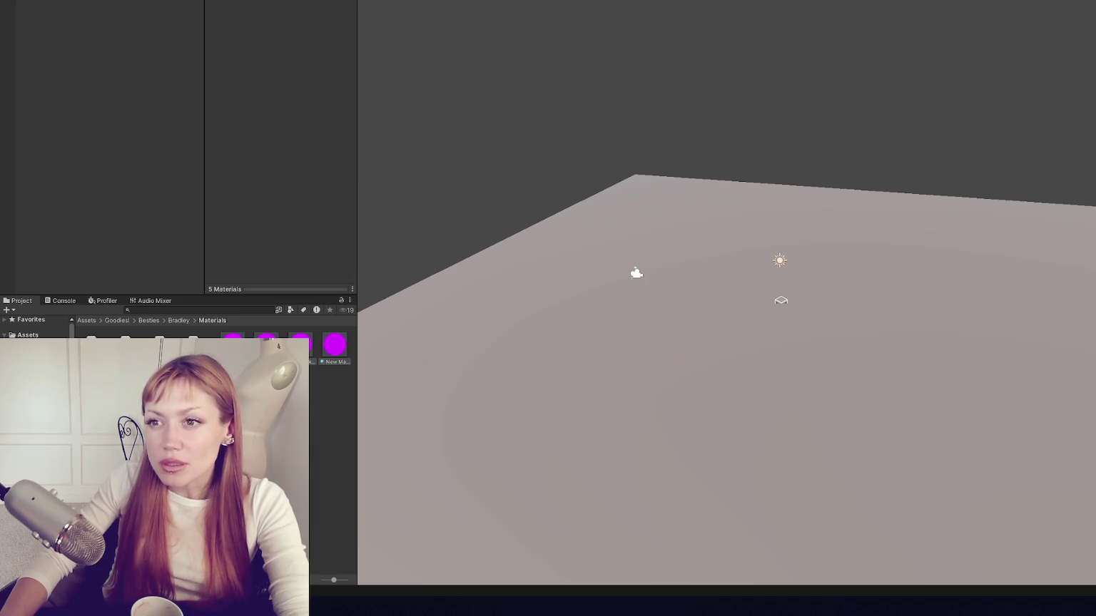
Step: Apply the Lit shader to Bradley's materials
click(292, 62)
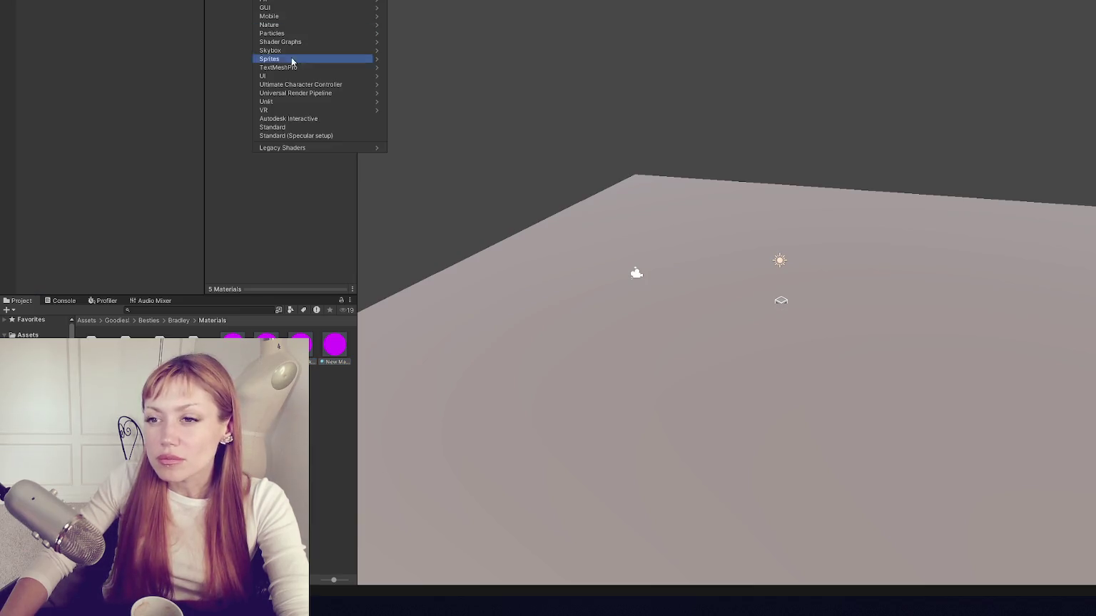
text(lit)
click(282, 15)
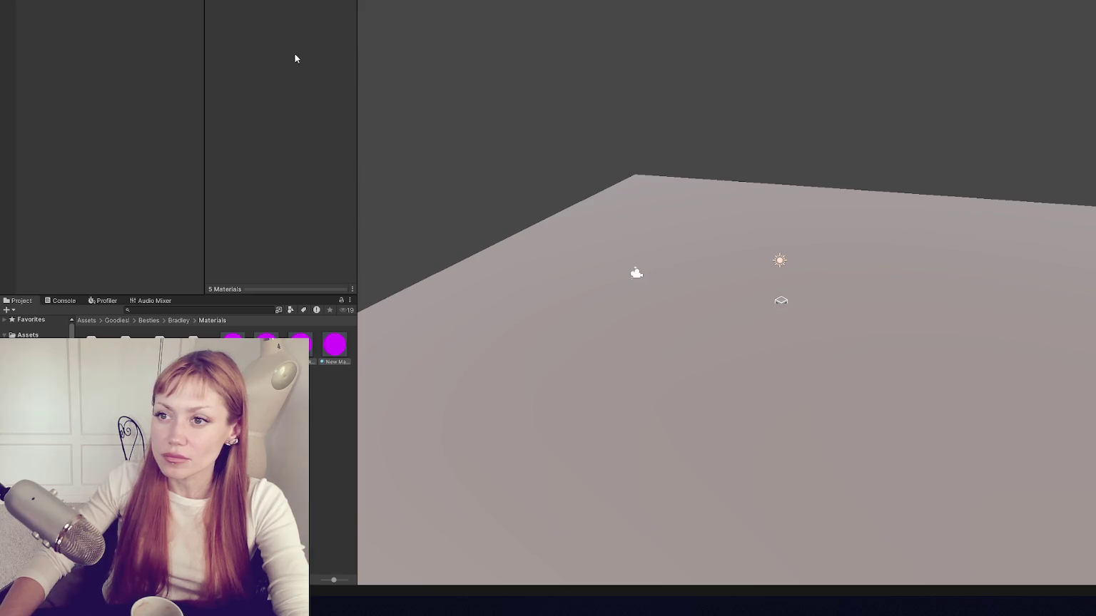
Step: Apply the Simple Lit shader to Fluri's Eyes materials
click(43, 428)
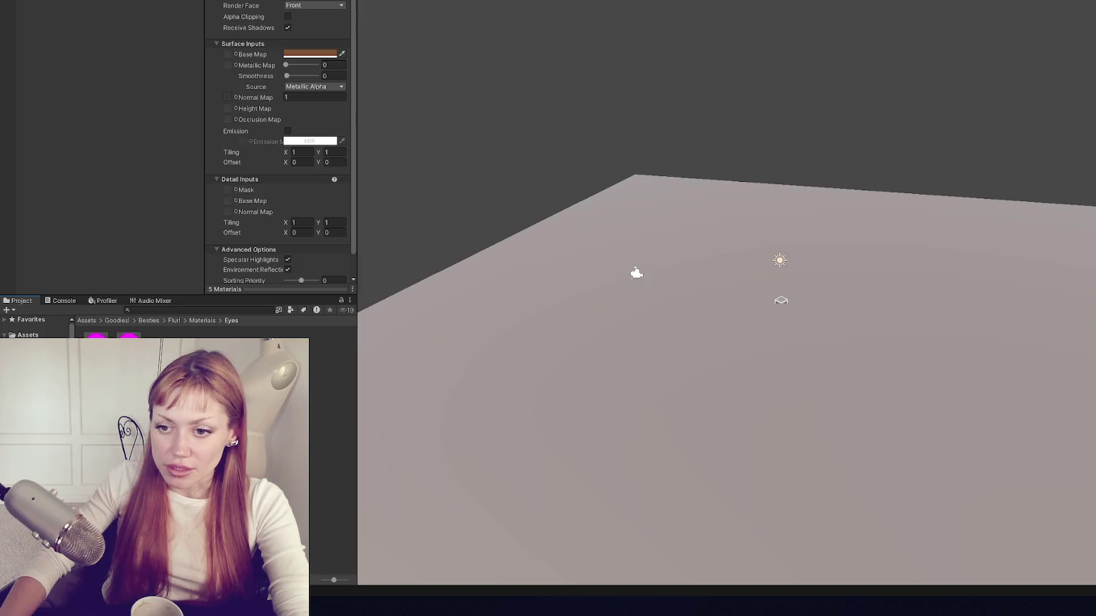
click(128, 357)
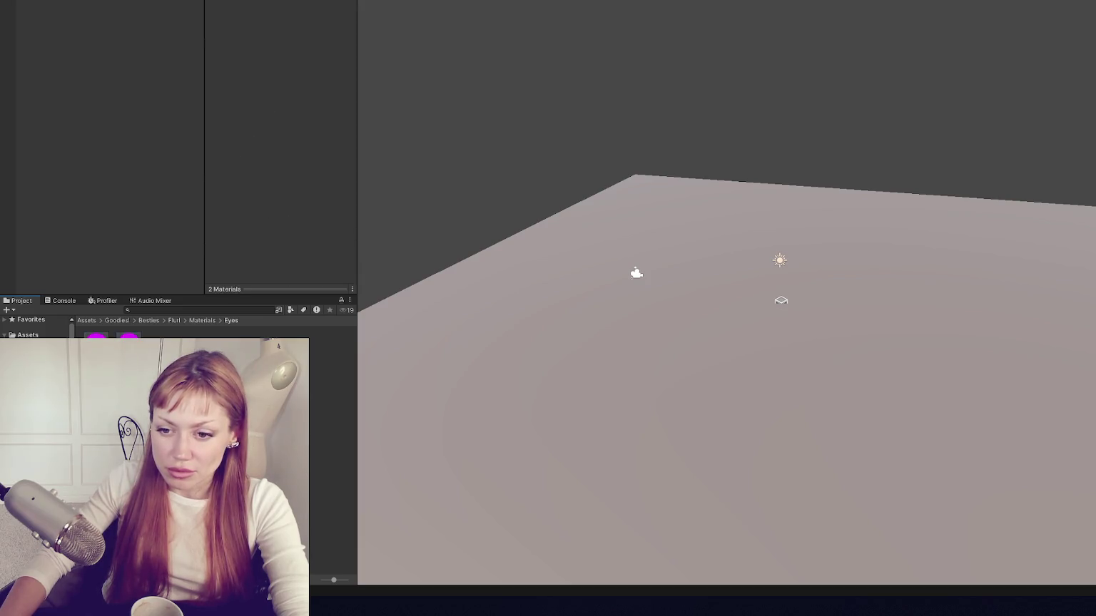
key(Down)
key(ctrl+a)
key(BackSpace)
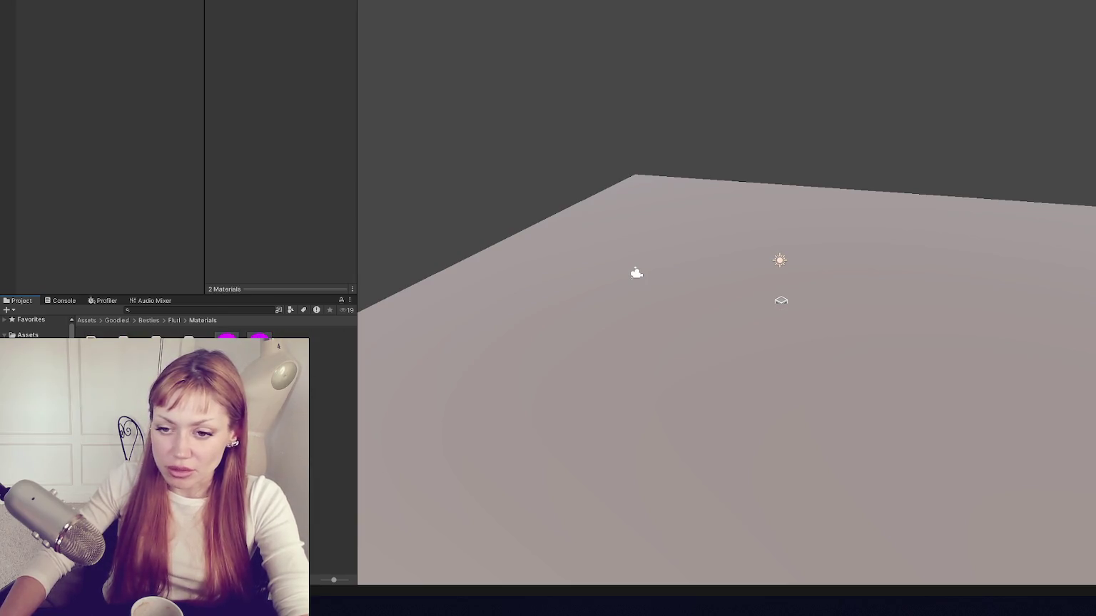
key(Down)
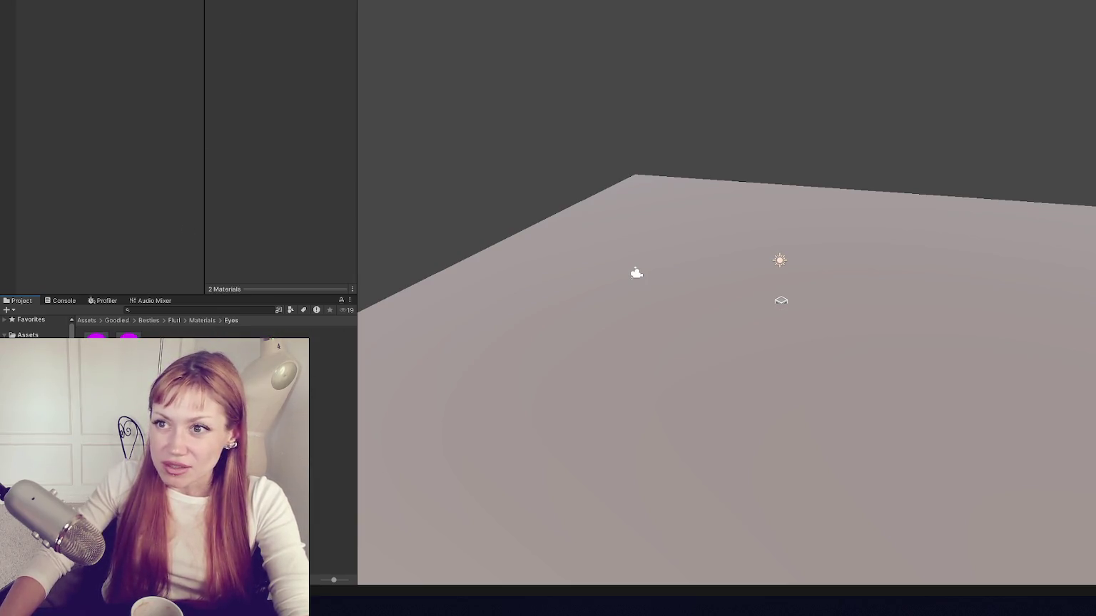
click(285, 3)
text(lit)
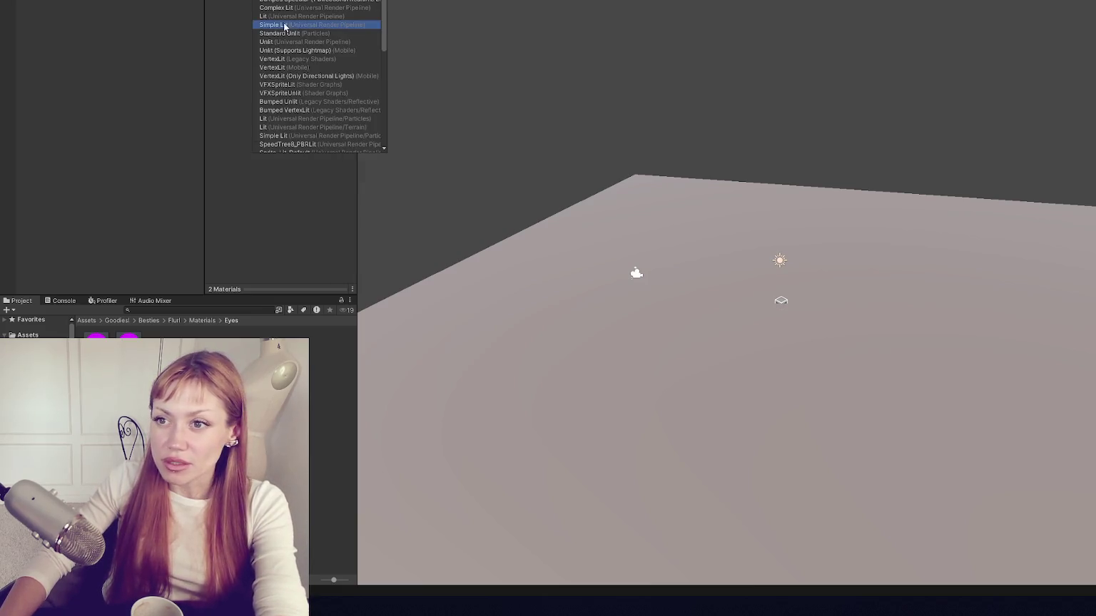
click(289, 25)
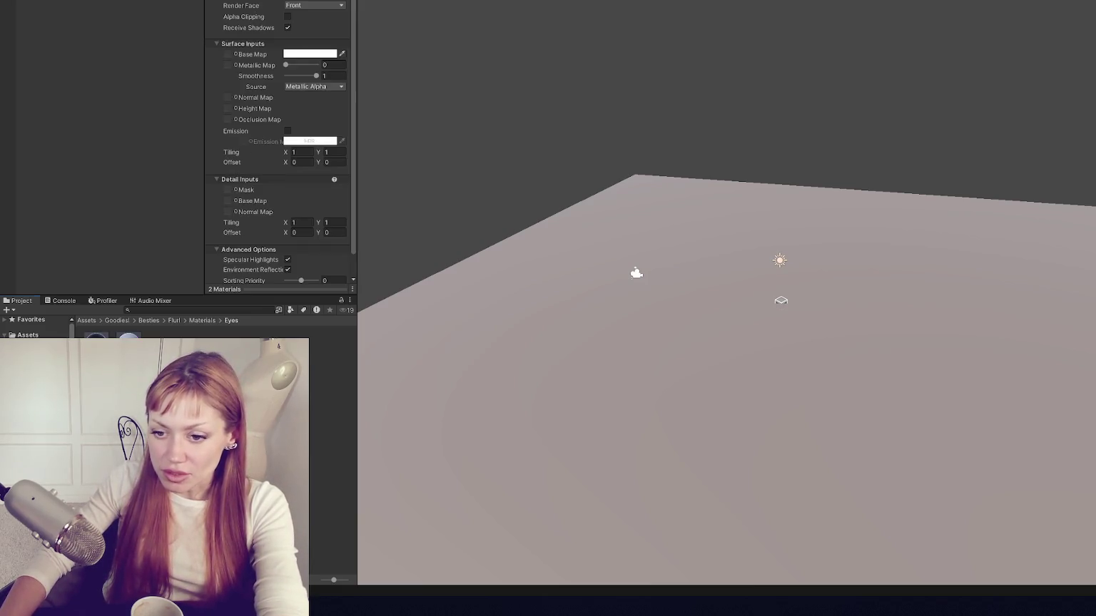
Step: Apply Simple Lit to all of Fluri's Flat and Hair materials
key(Down)
key(ctrl+a)
click(264, 85)
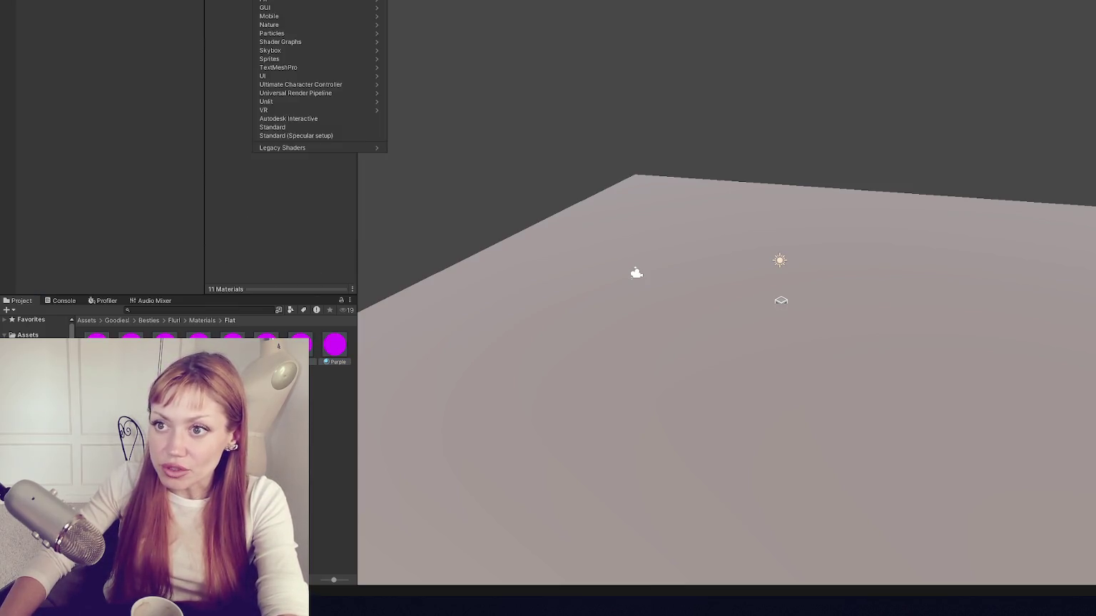
text(lit)
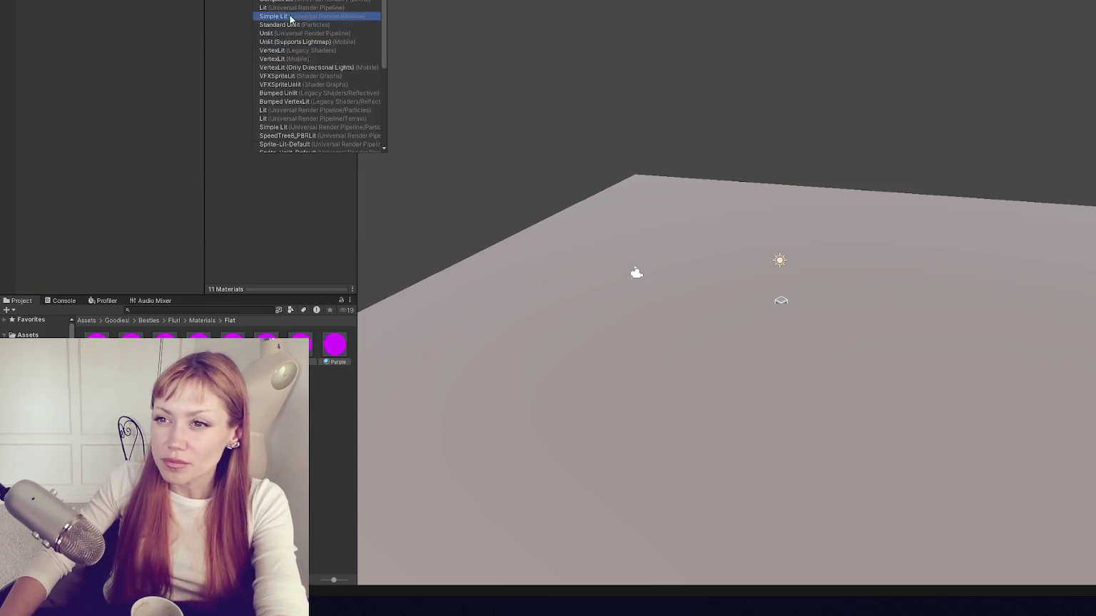
click(290, 18)
key(Down)
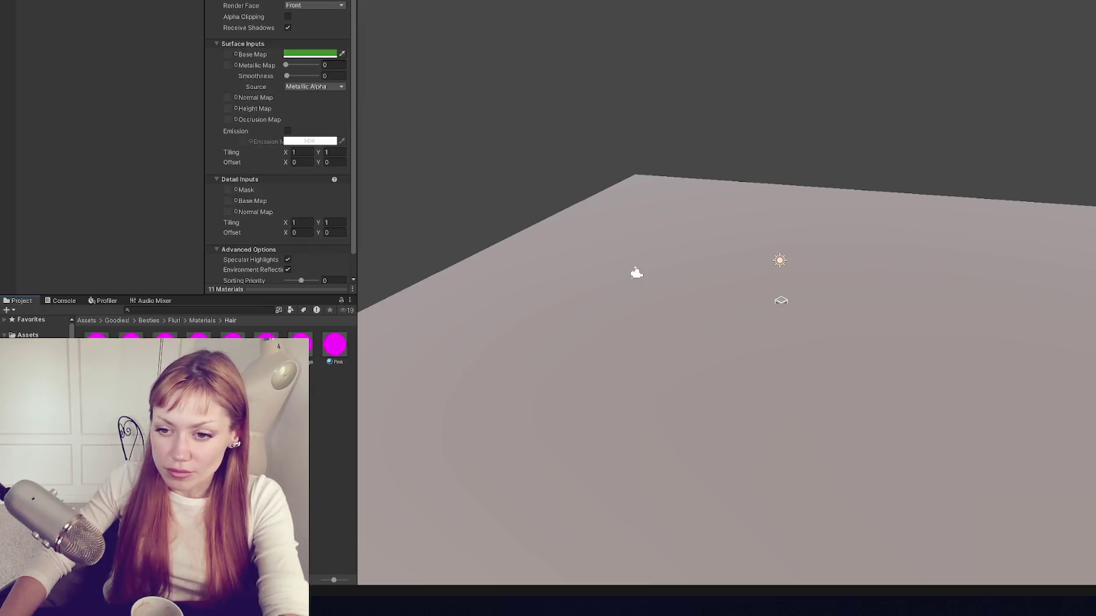
key(ctrl+a)
click(288, 3)
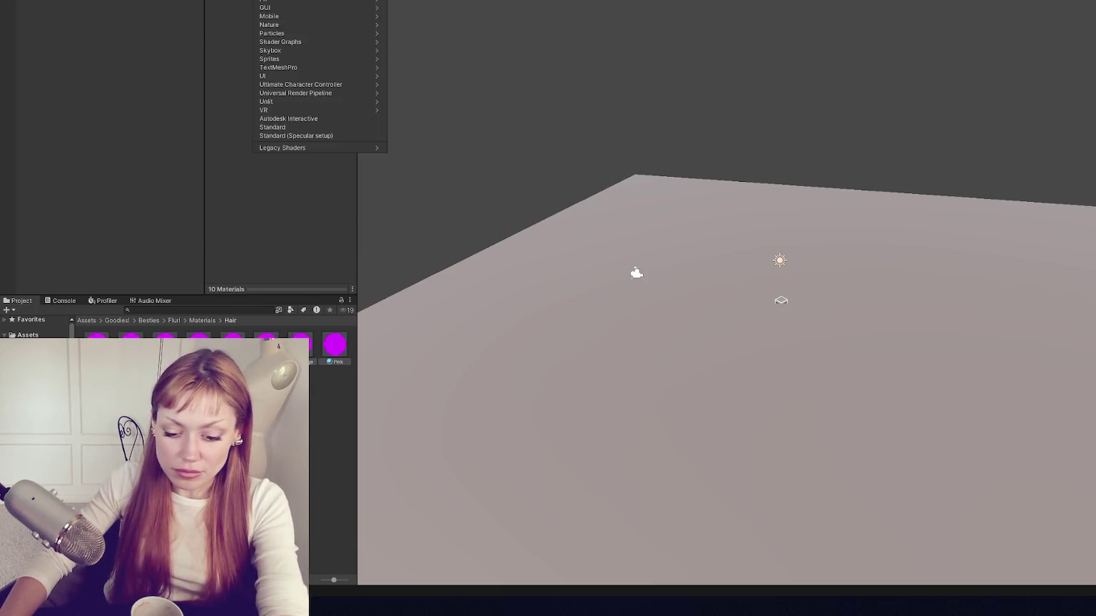
text(lit)
click(288, 16)
Step: Switch all 13 Skin Tones materials to the Lit shader
click(42, 400)
key(ctrl+a)
click(314, 32)
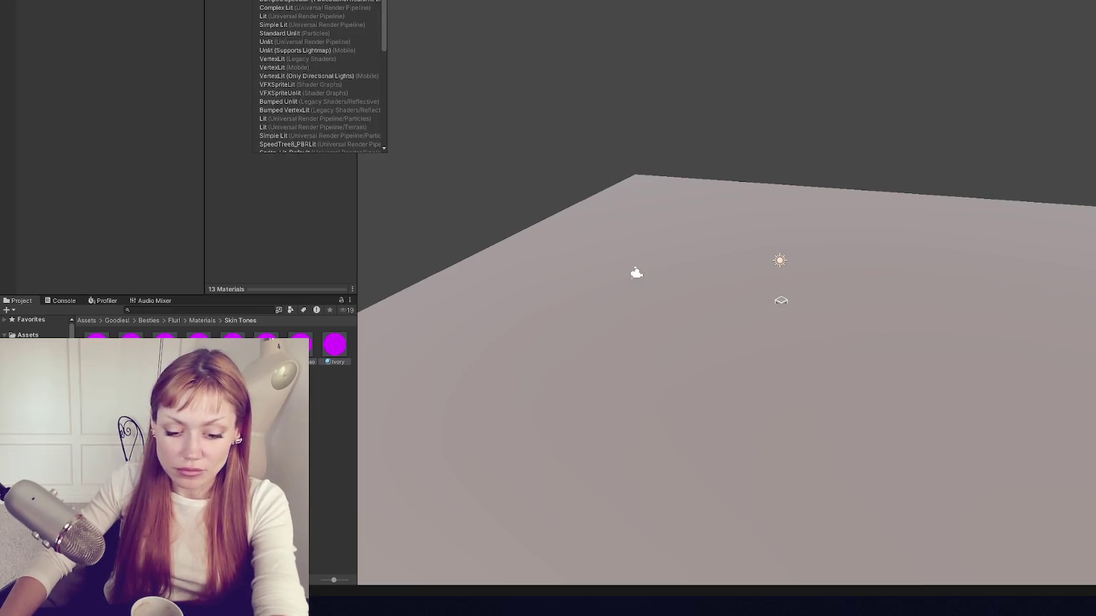
click(278, 88)
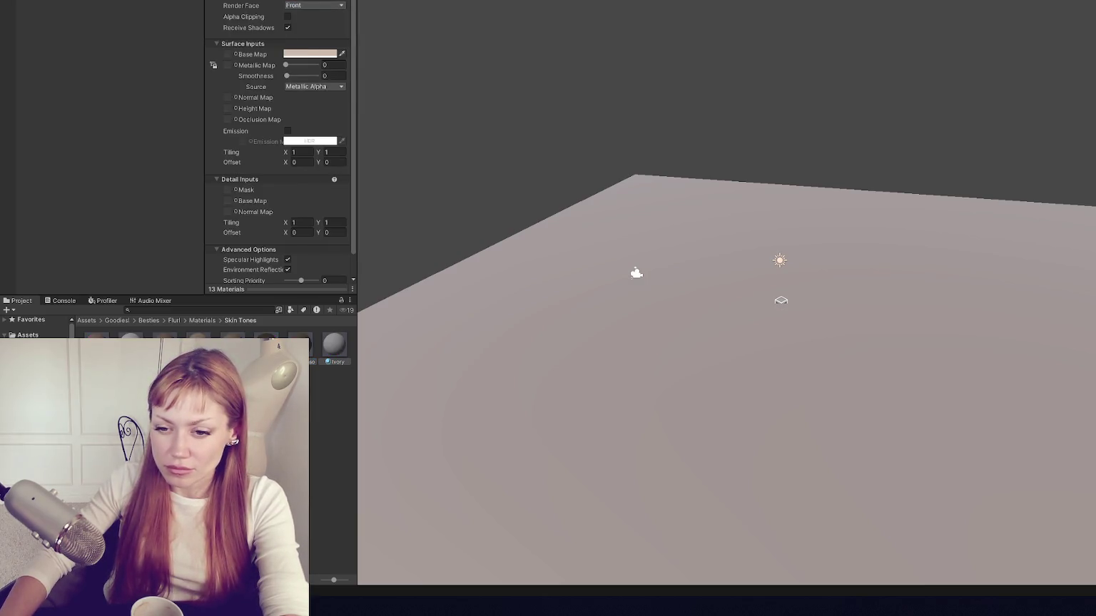
click(42, 378)
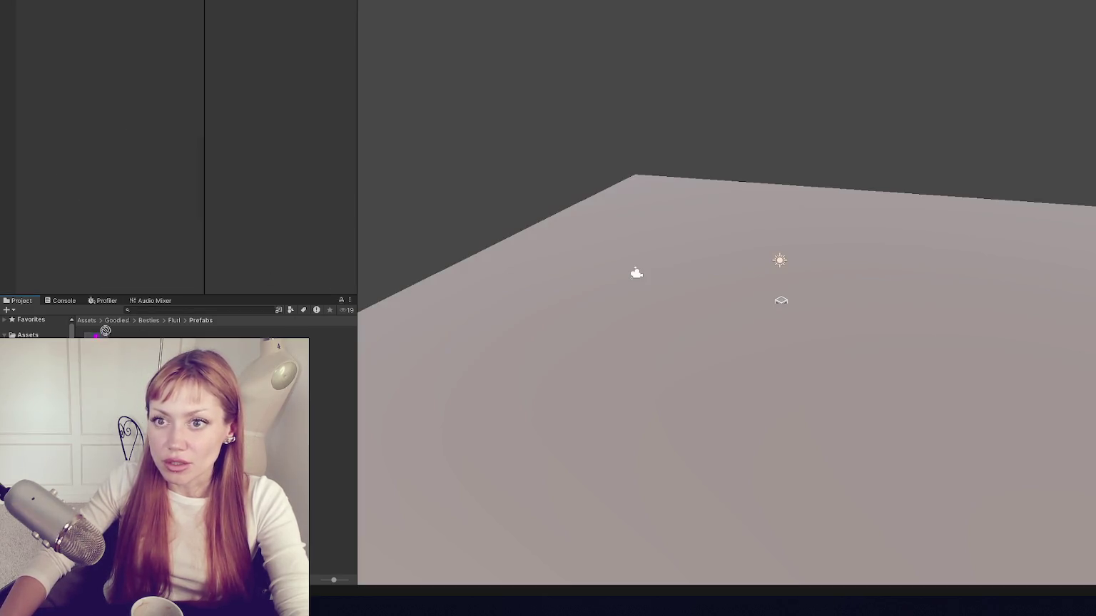
Step: Frame Fluri and restore her front-facing orientation after a trial rotation
key(f)
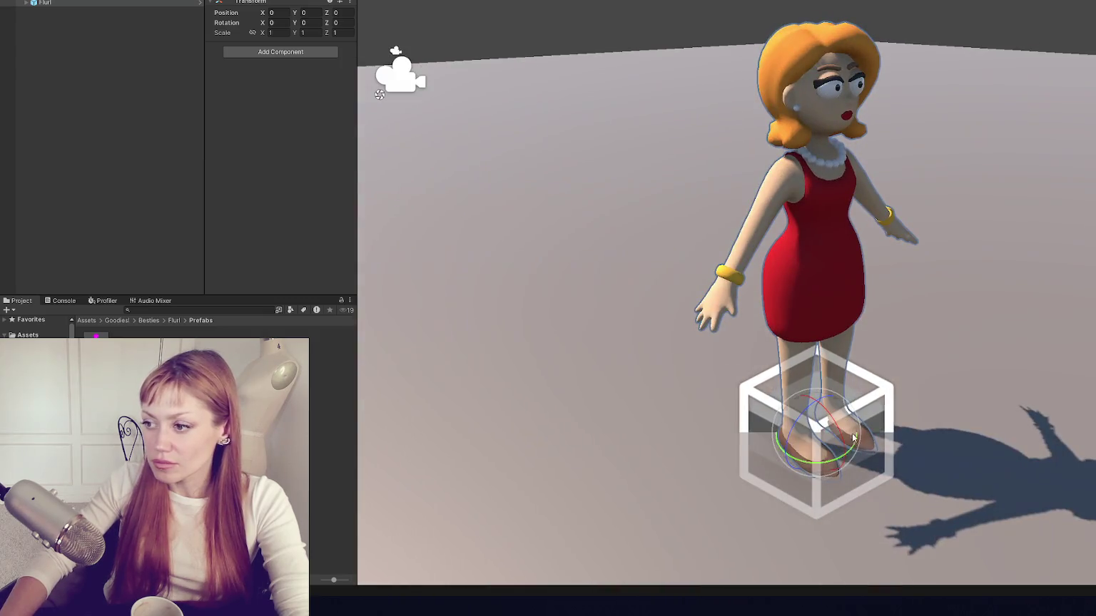
mouse_move(853, 437)
mouse_down()
mouse_move(704, 464)
mouse_move(602, 457)
mouse_move(1003, 401)
mouse_move(960, 326)
mouse_move(729, 293)
mouse_move(956, 343)
mouse_up()
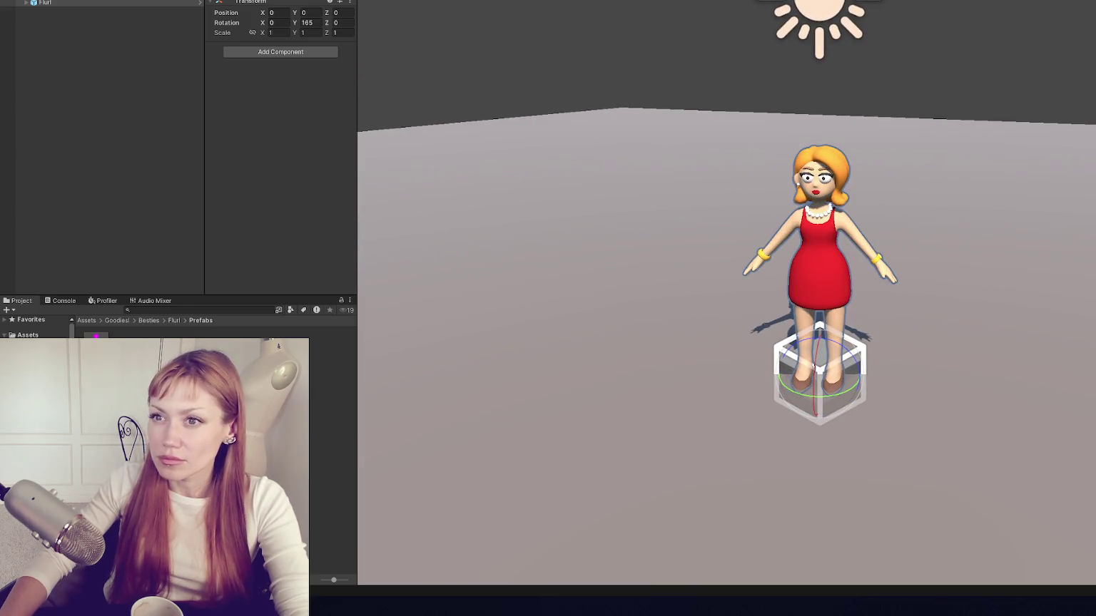
key(ctrl+z)
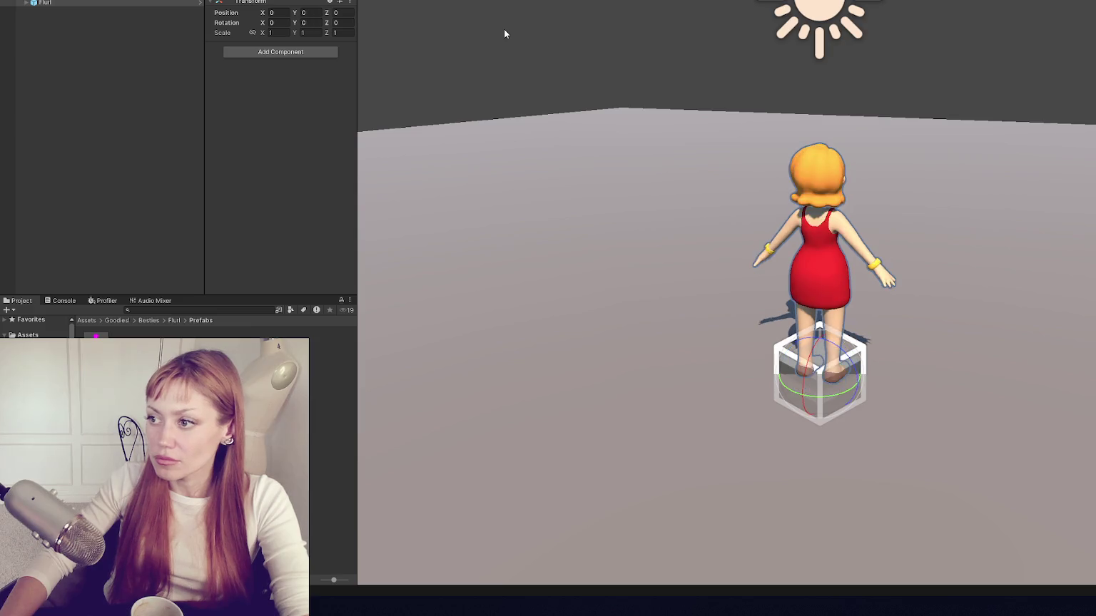
key(ctrl+z)
key(ctrl+y)
key(ctrl+y)
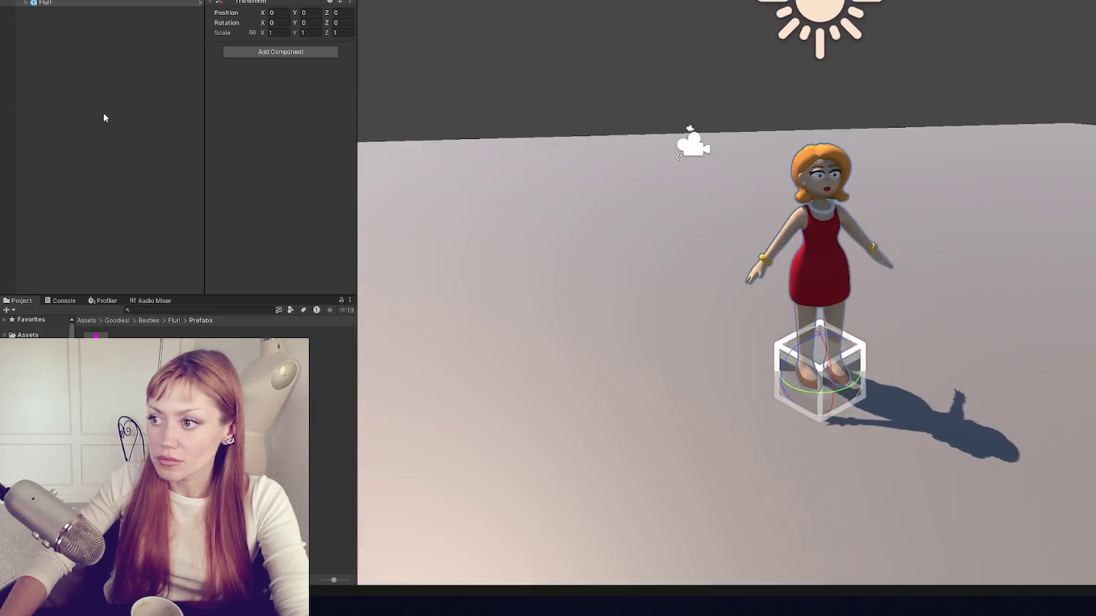
Step: Rotate the Directional Light so Fluri's shadow falls behind her
click(821, 28)
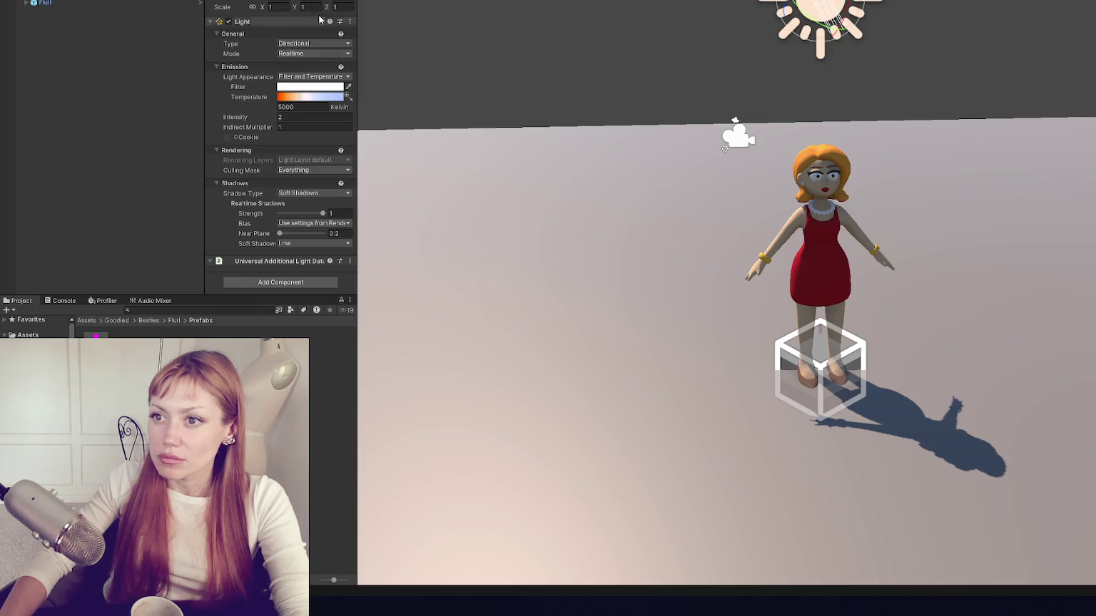
drag(300, 3, 756, 9)
right_click(333, 100)
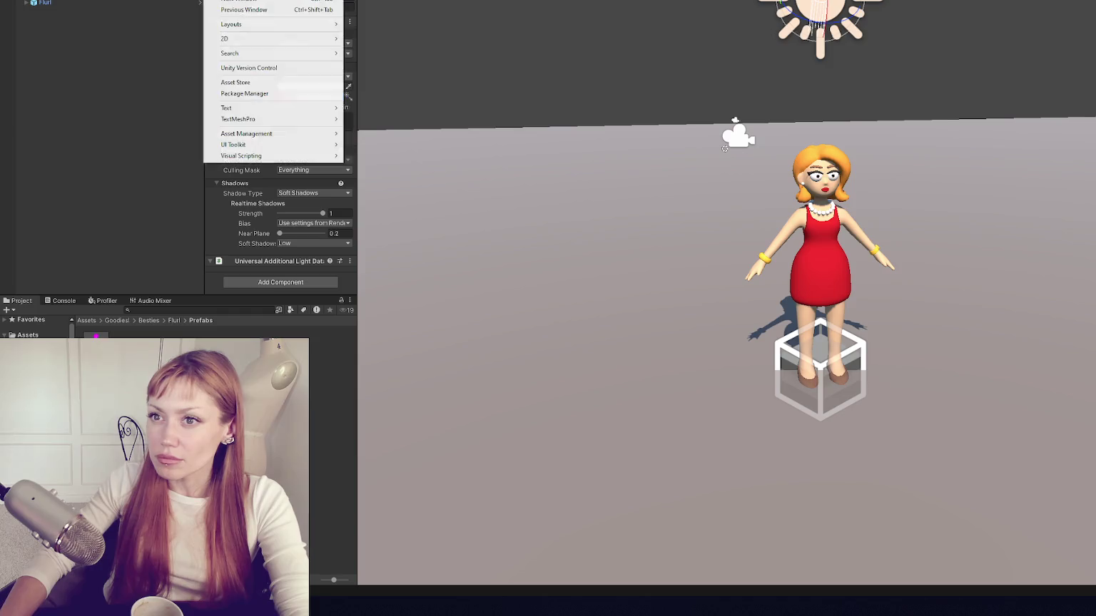
Step: Open the Opsive Character Manager and assign Fluri as the character to build
key(Escape)
click(378, 1)
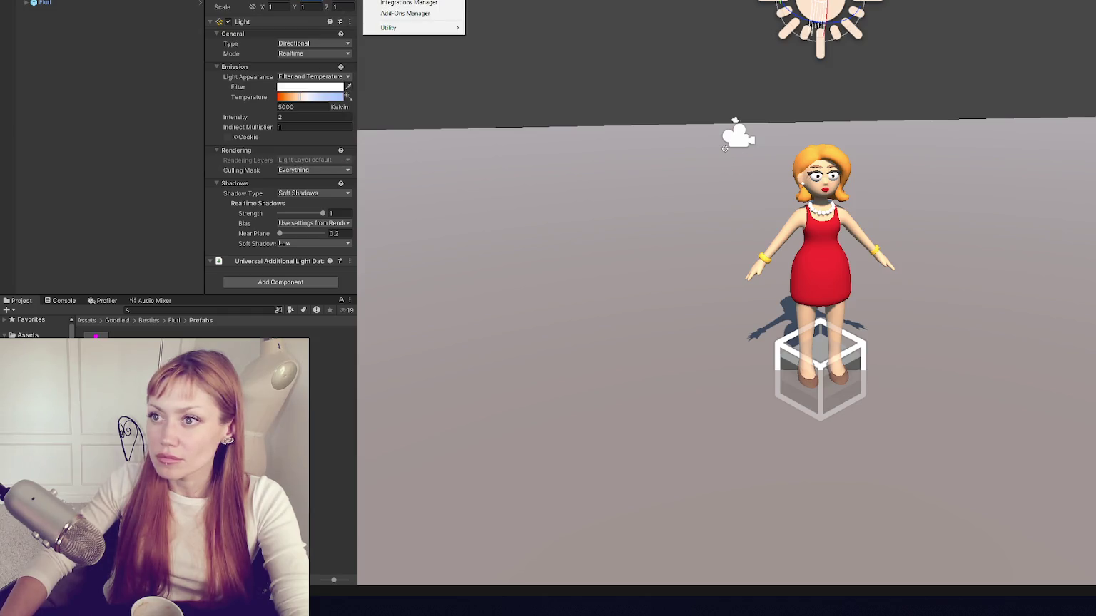
click(400, 0)
mouse_move(44, 3)
mouse_down()
mouse_move(479, 45)
mouse_move(457, 44)
mouse_up()
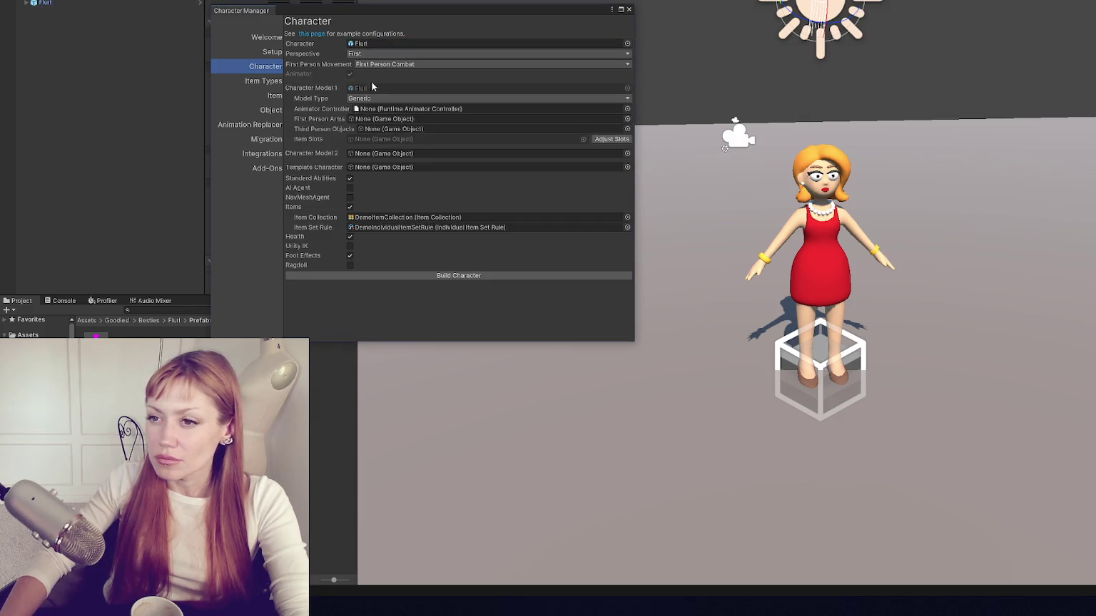
Step: Set Perspective to Both, First Person Free Look, Third Person Point Click, and Humanoid model type
click(380, 53)
click(372, 87)
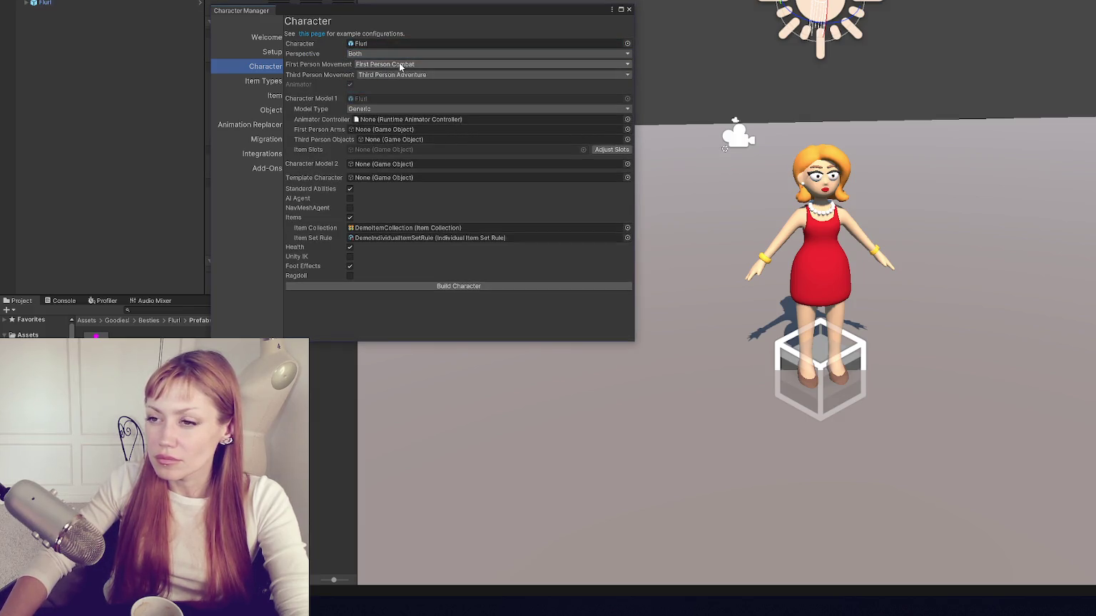
click(399, 65)
click(391, 87)
click(400, 75)
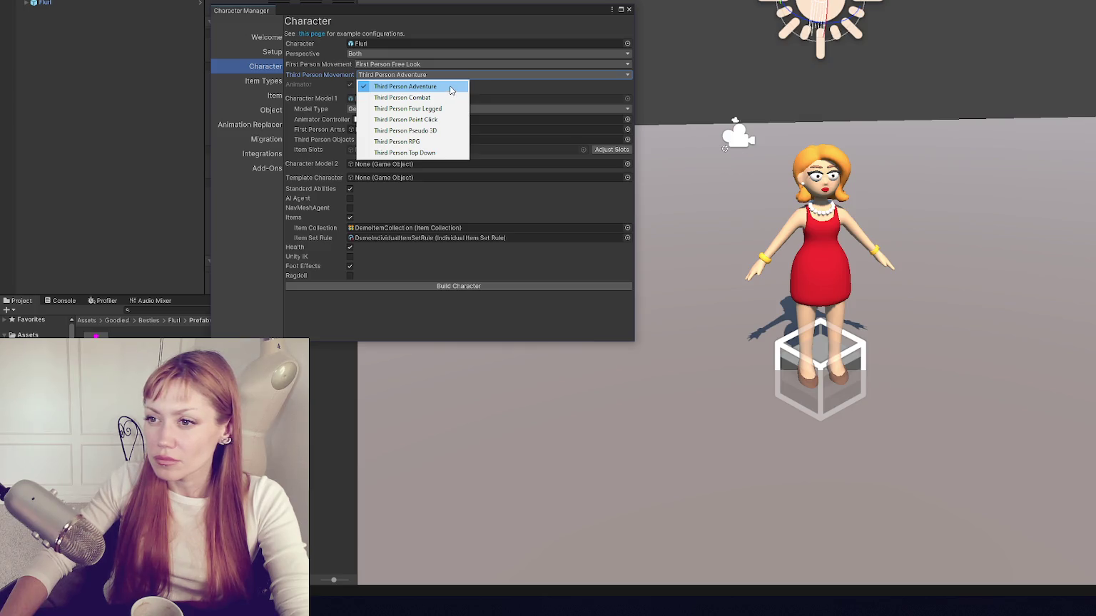
click(451, 120)
click(384, 110)
click(388, 119)
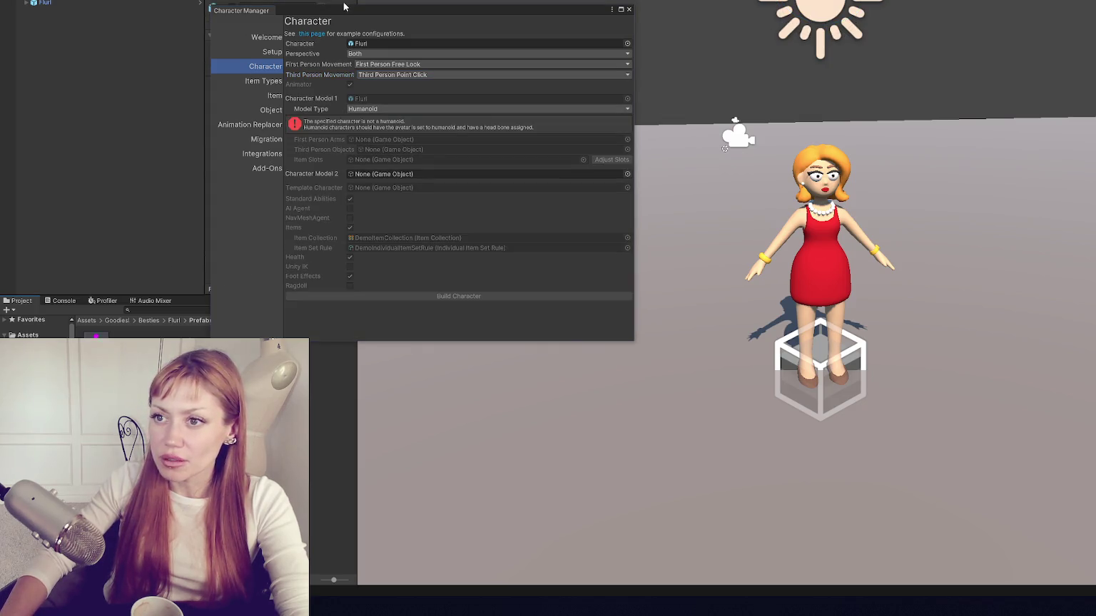
drag(399, 15, 648, 0)
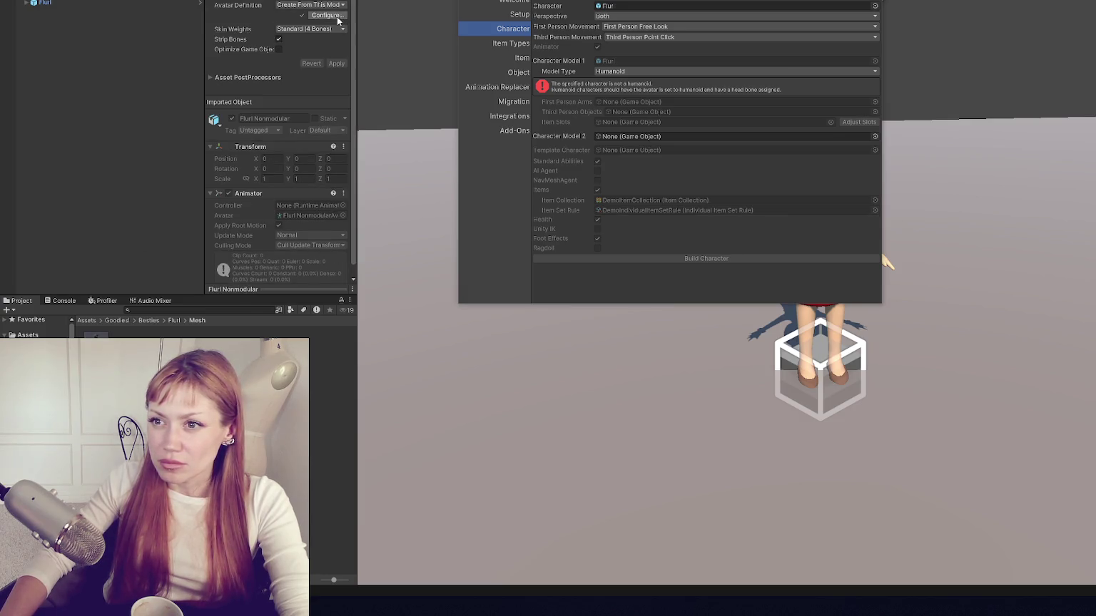
click(335, 15)
scroll(314, 142, down, 5)
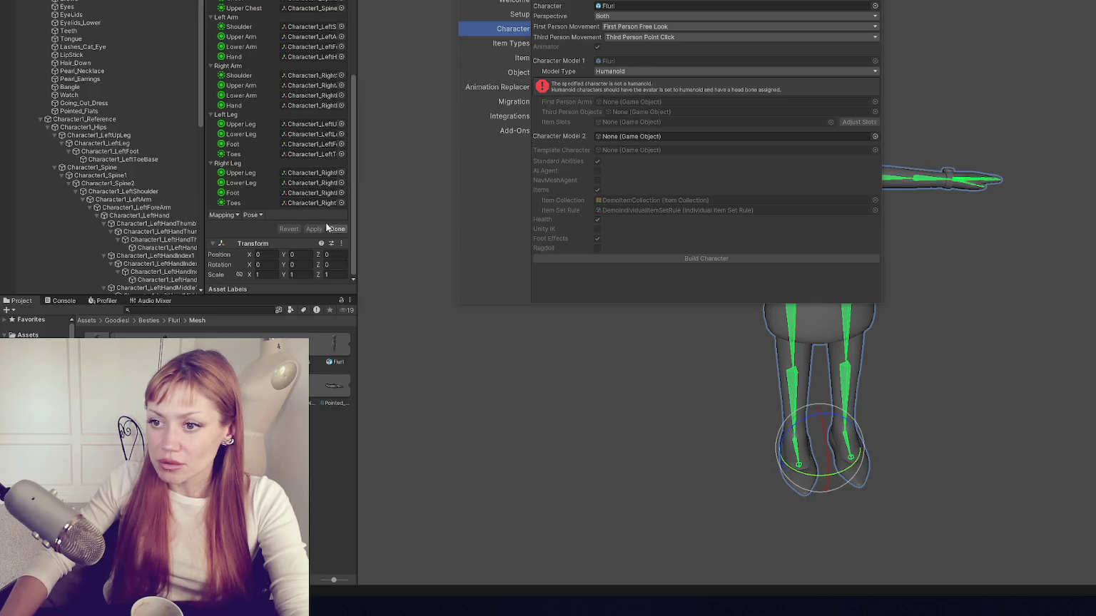
click(336, 228)
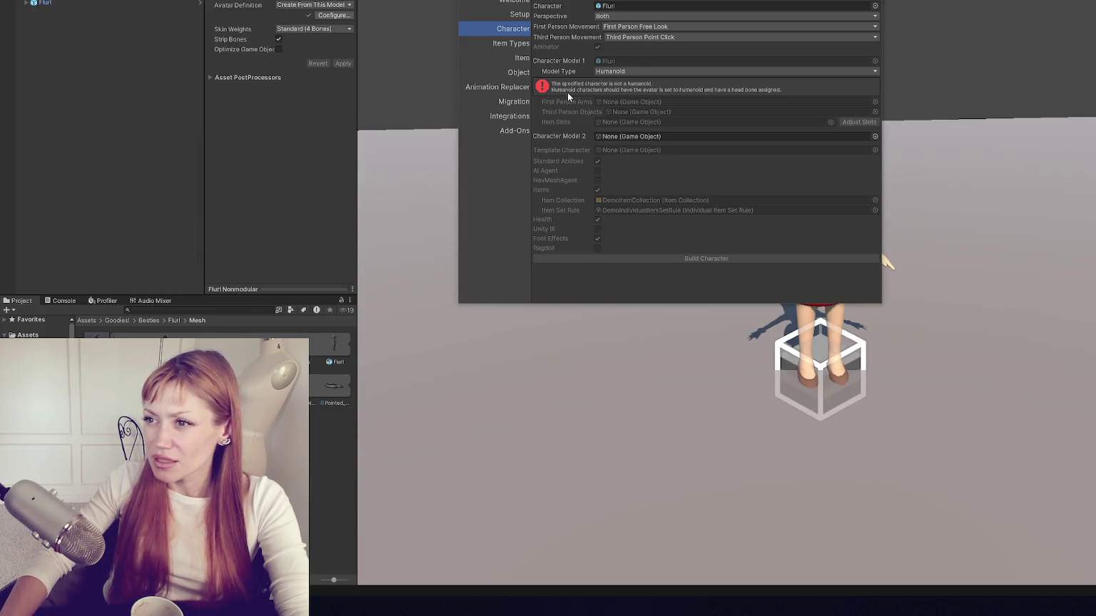
drag(656, 1, 436, 25)
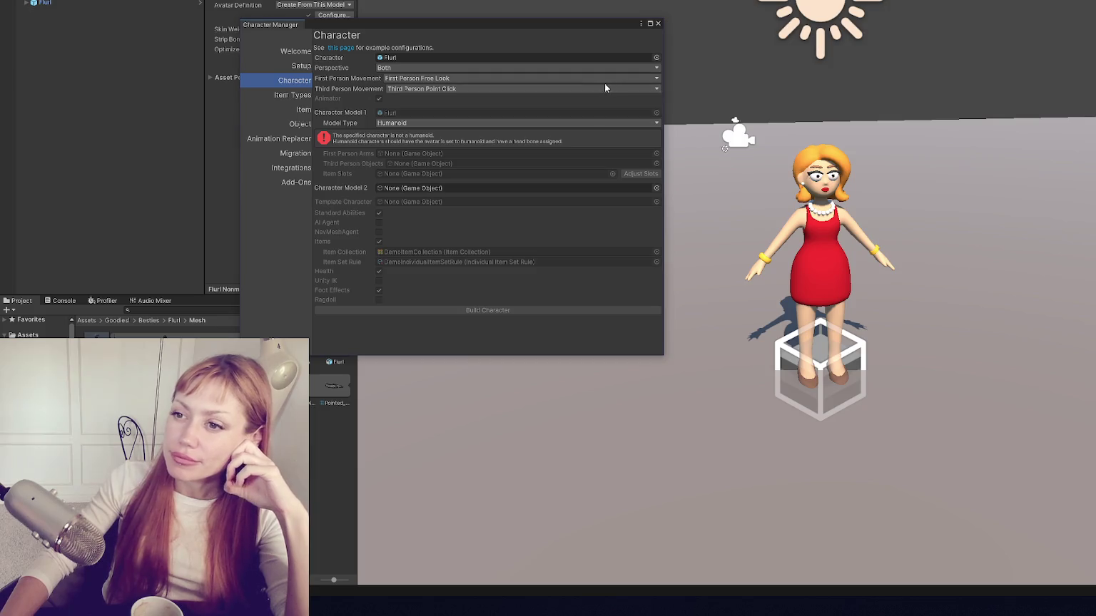
Step: Keep Humanoid as Flurl's model type in the Character Manager
click(432, 123)
click(429, 144)
click(435, 123)
click(442, 136)
click(442, 136)
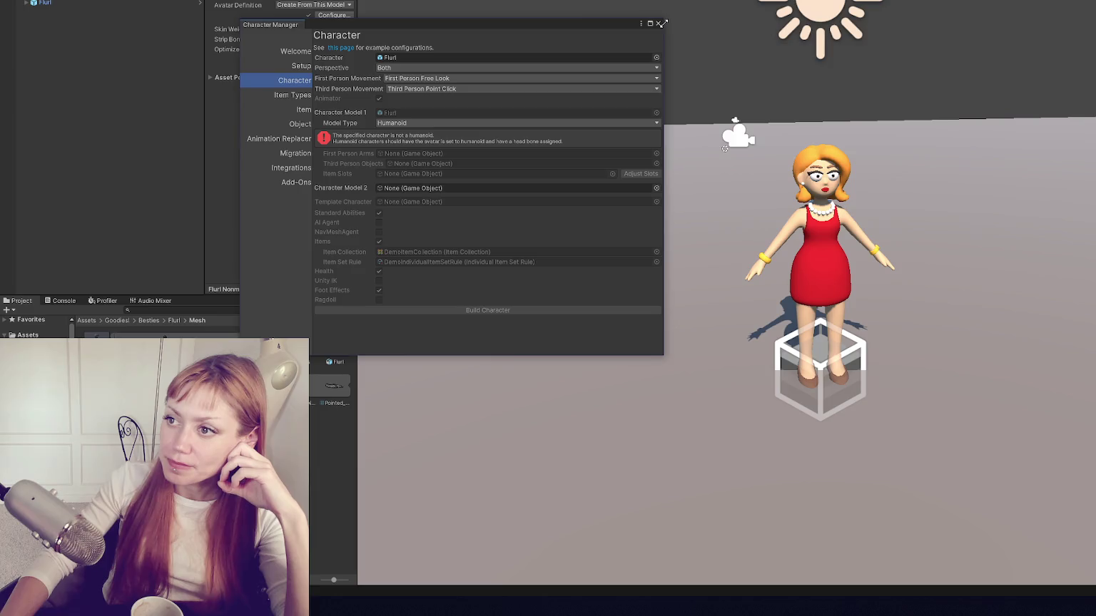
Step: Close the Character Manager and clear the model rig's Animation Type
click(659, 23)
click(314, 5)
click(314, 33)
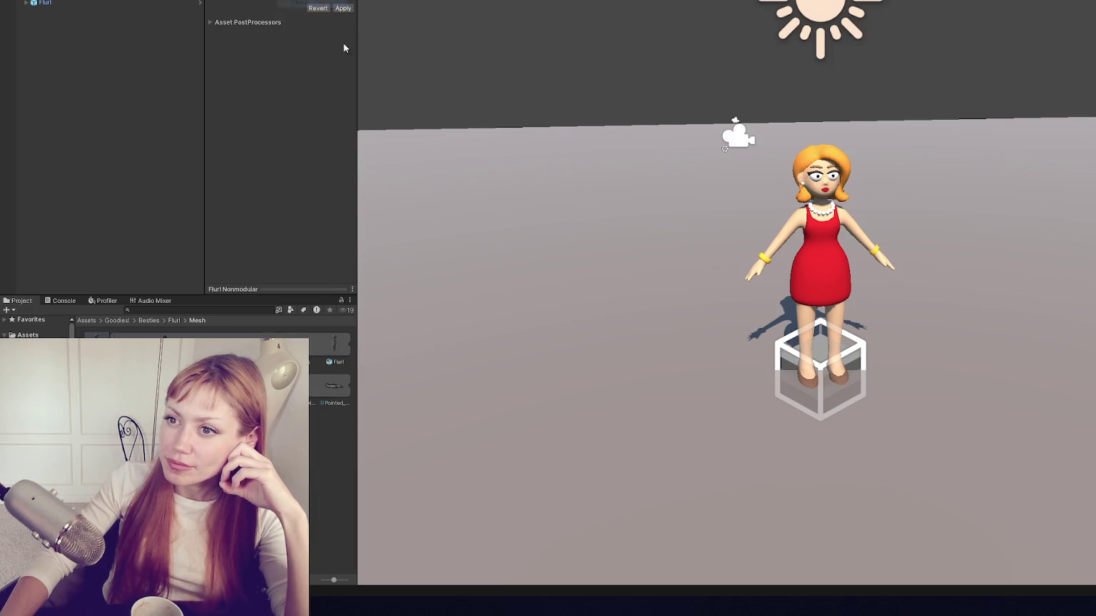
Step: Apply the cleared rig, then reimport Flurl Nonmodular as a Humanoid rig and check its bone mapping
click(343, 7)
click(314, 4)
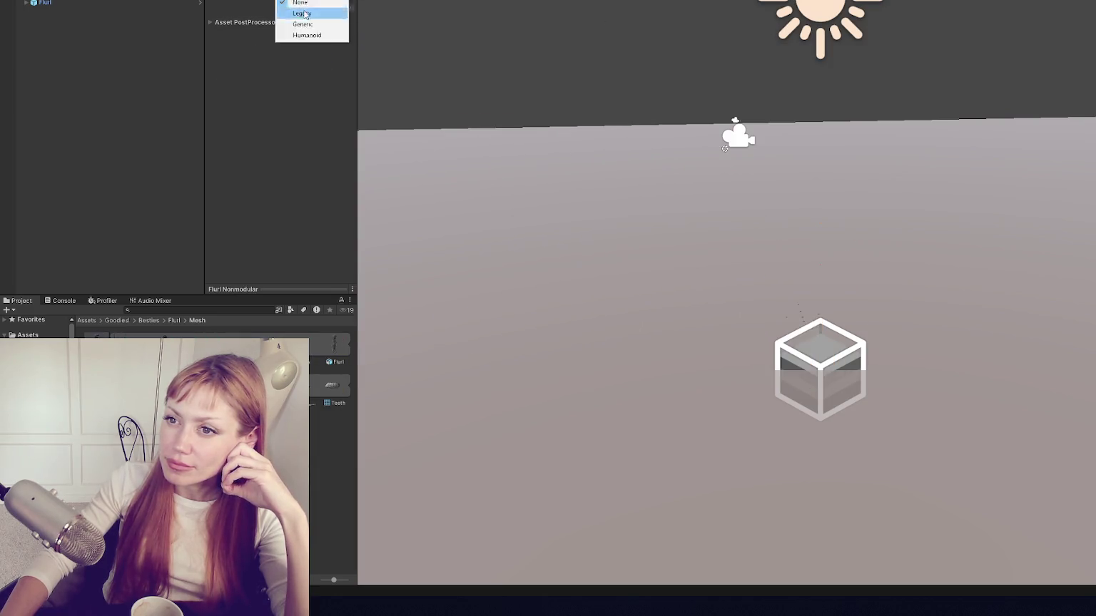
click(314, 34)
click(343, 79)
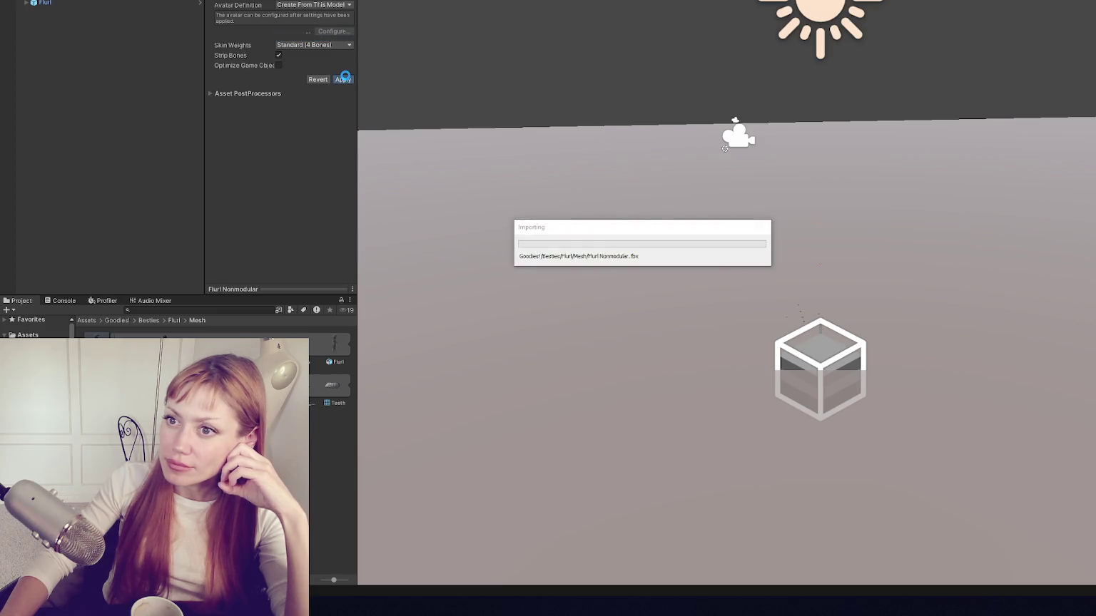
click(334, 20)
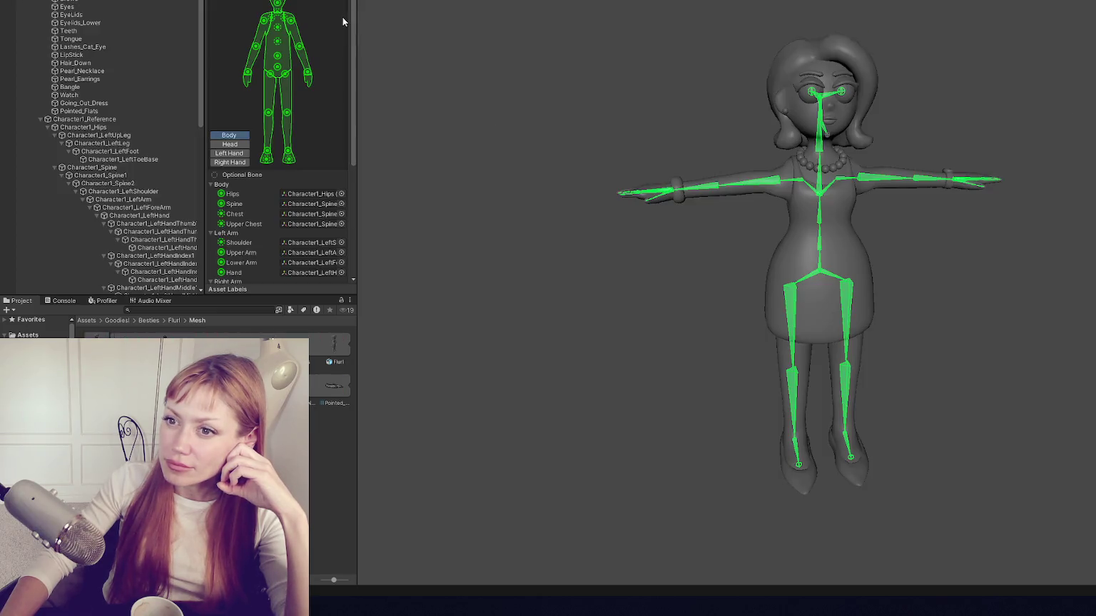
click(336, 274)
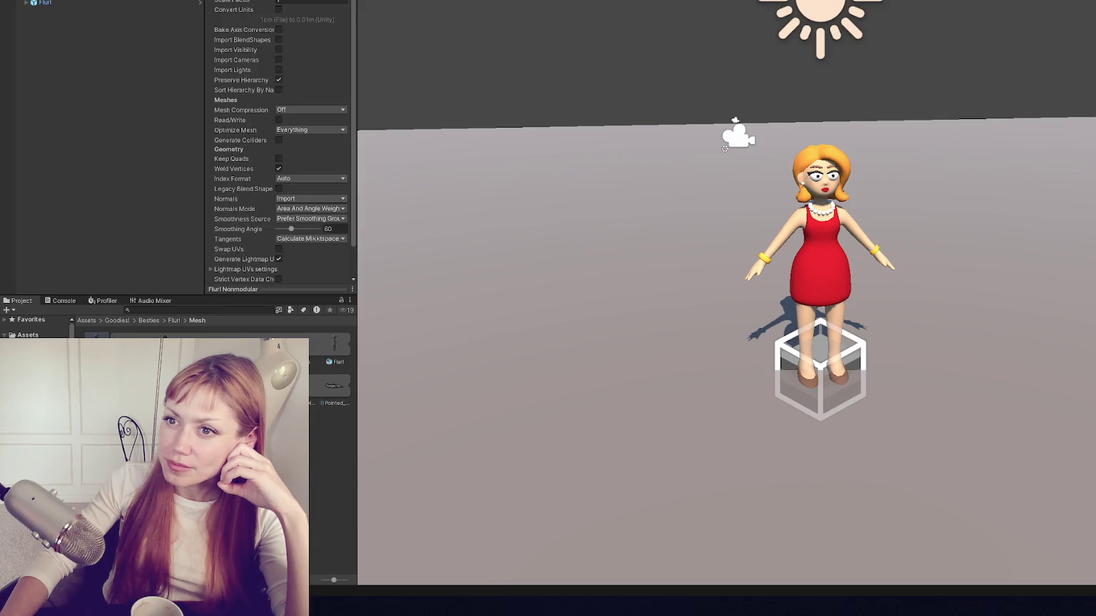
Step: Enable Read/Write and Generate Colliders on the model, applying each reimport
scroll(264, 2, down, 2)
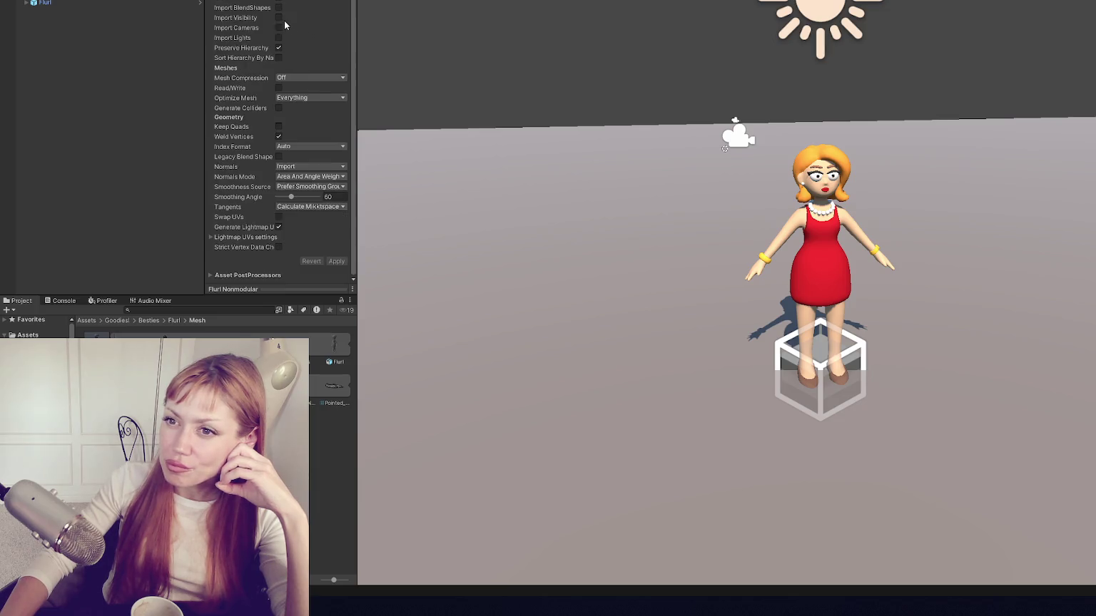
click(279, 88)
click(343, 262)
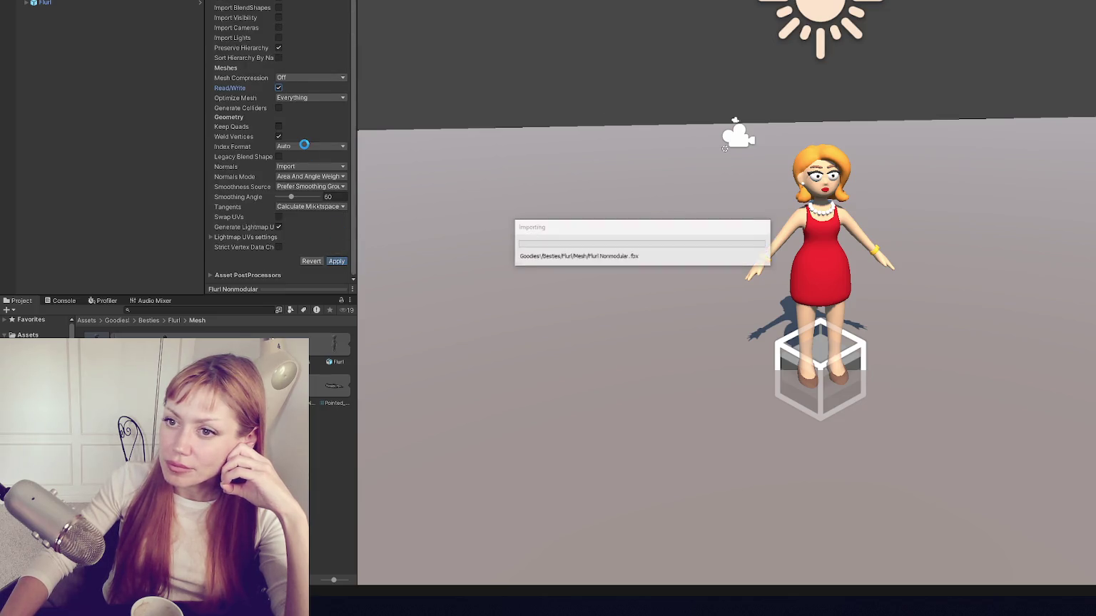
click(279, 107)
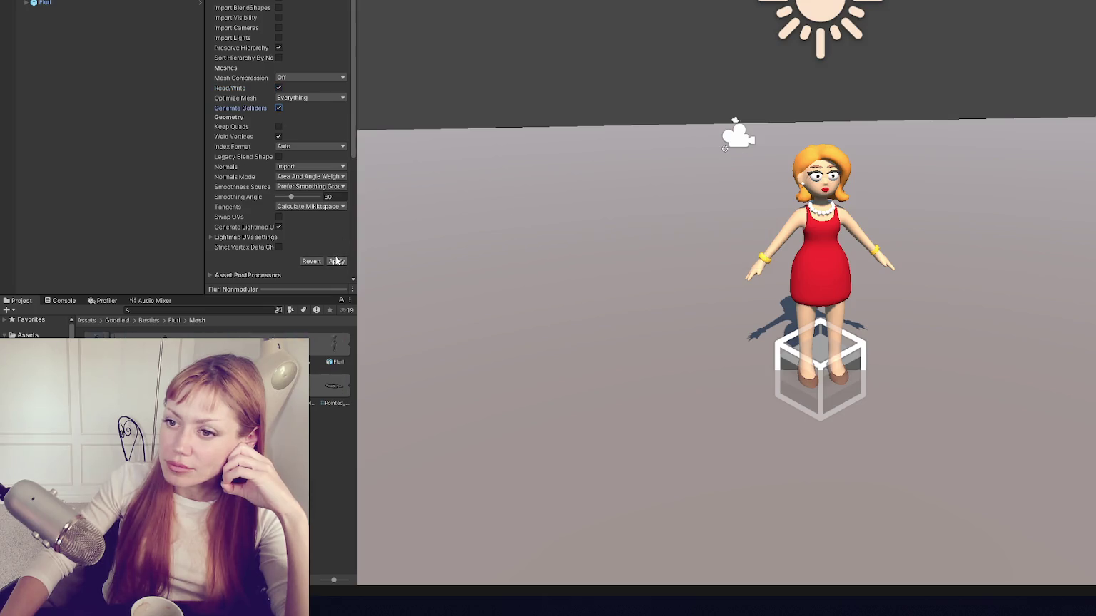
click(336, 260)
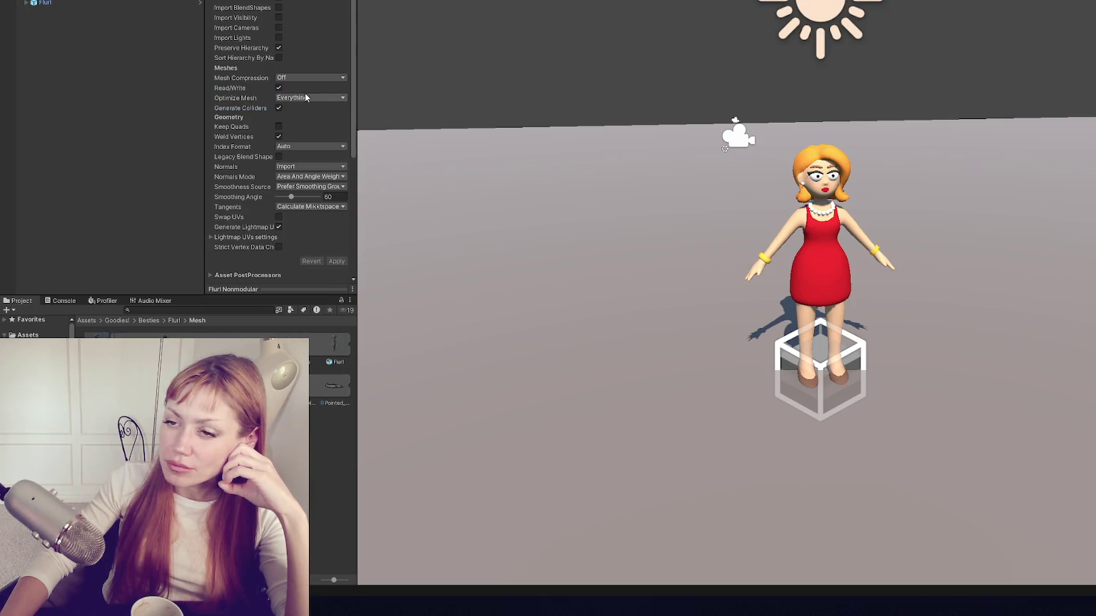
scroll(301, 94, up, 1)
key(alt+w)
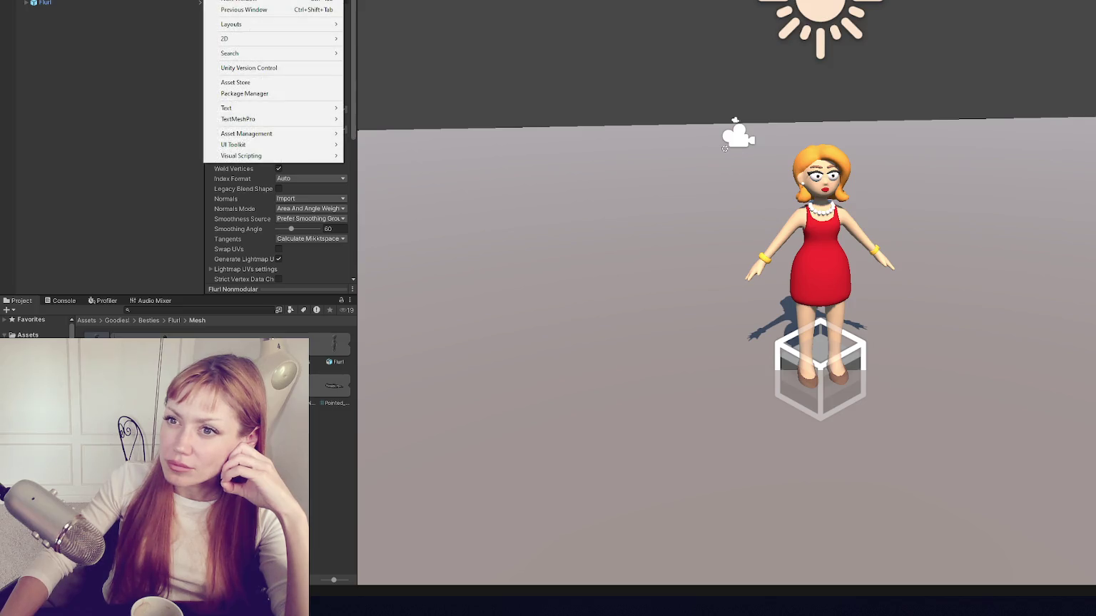
Step: Assign Flurl in the Opsive Character Manager, then close it choosing Don't Save
key(Right)
key(Right)
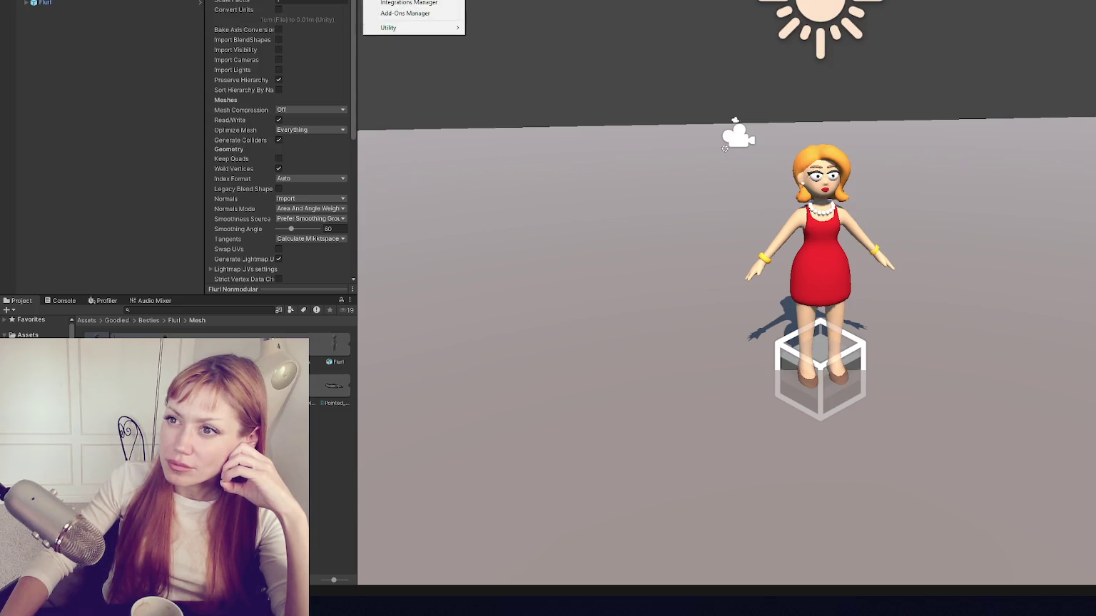
key(Return)
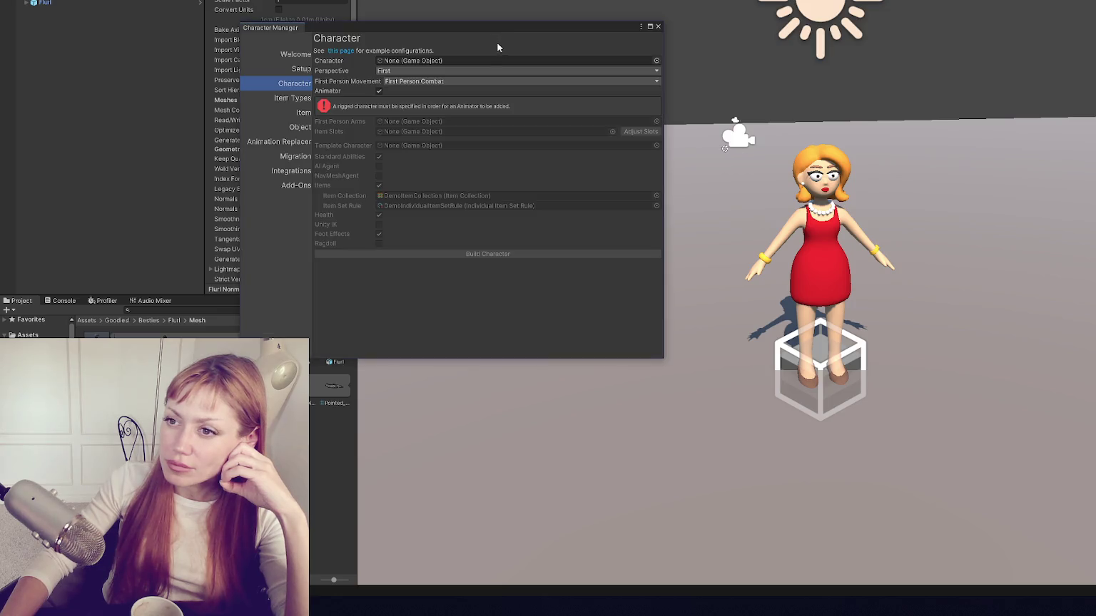
mouse_move(45, 3)
mouse_down()
mouse_move(299, 28)
mouse_move(421, 63)
mouse_up()
click(418, 140)
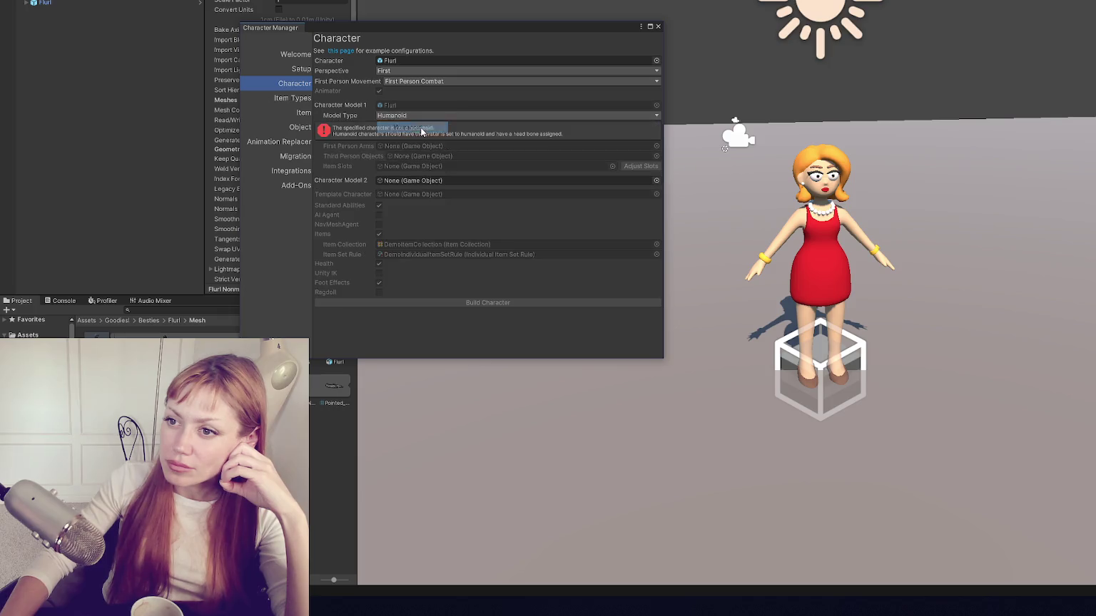
click(658, 27)
click(673, 270)
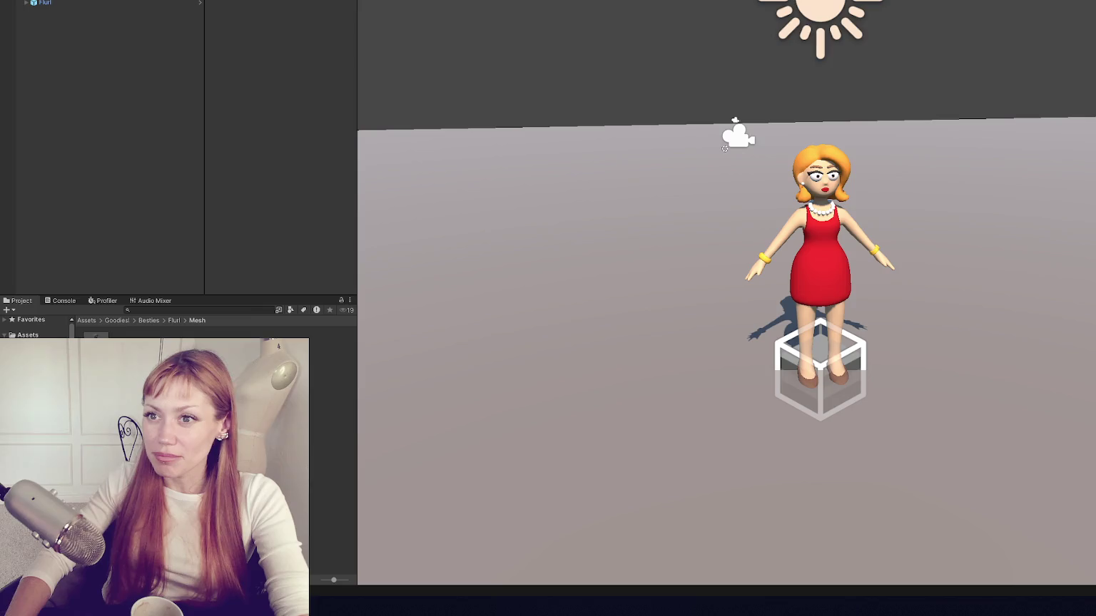
Step: Reassign Flurl and check its model type, close the Character Manager, and add the Bradley prefab
click(371, 0)
click(308, 1)
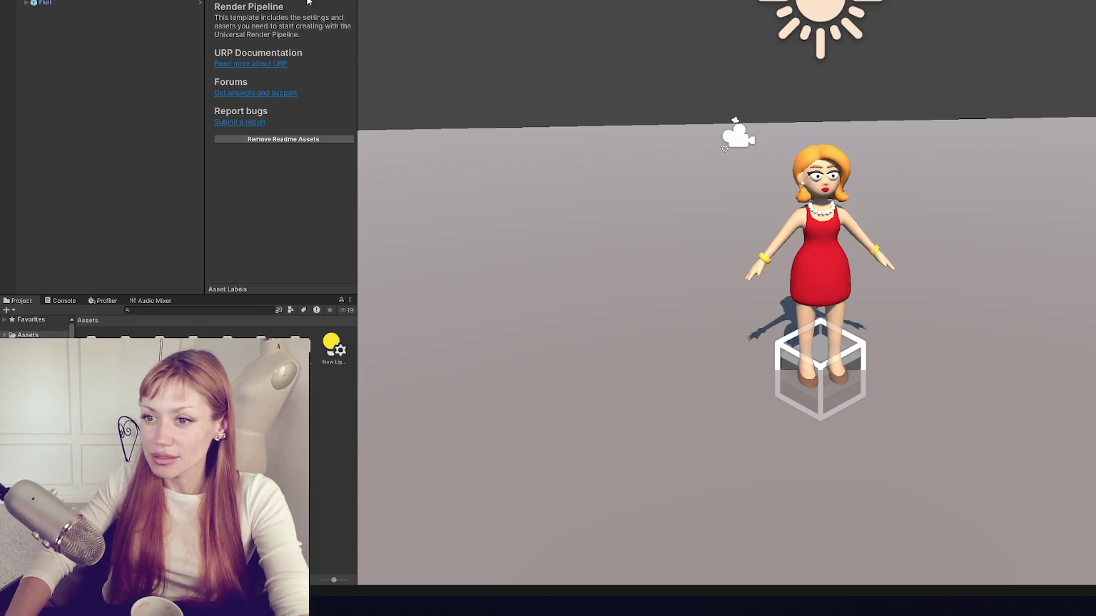
drag(67, 11, 413, 64)
click(399, 119)
click(407, 136)
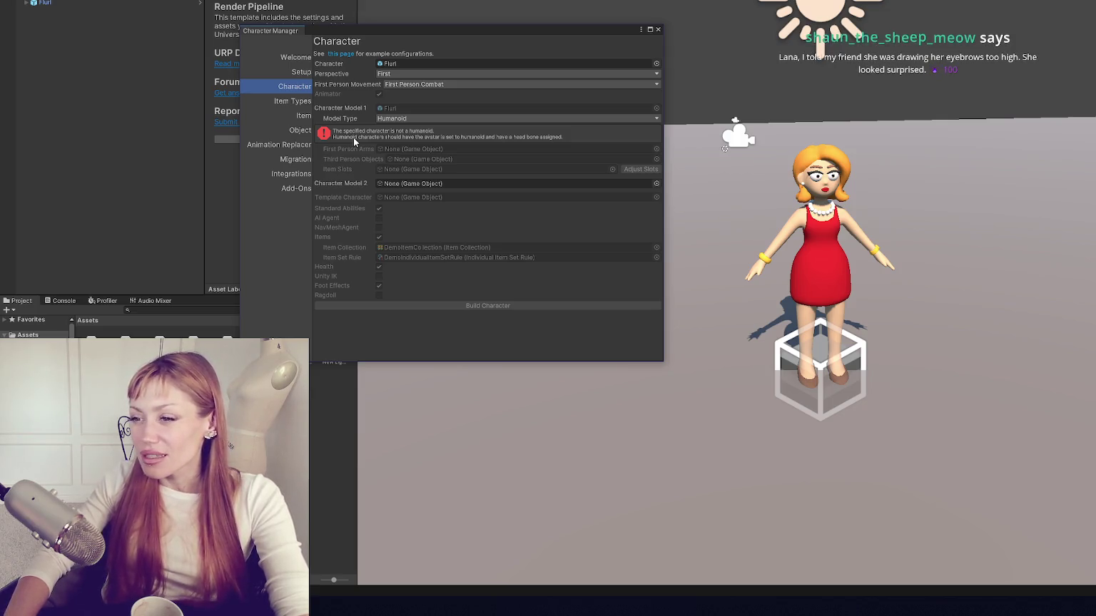
click(659, 29)
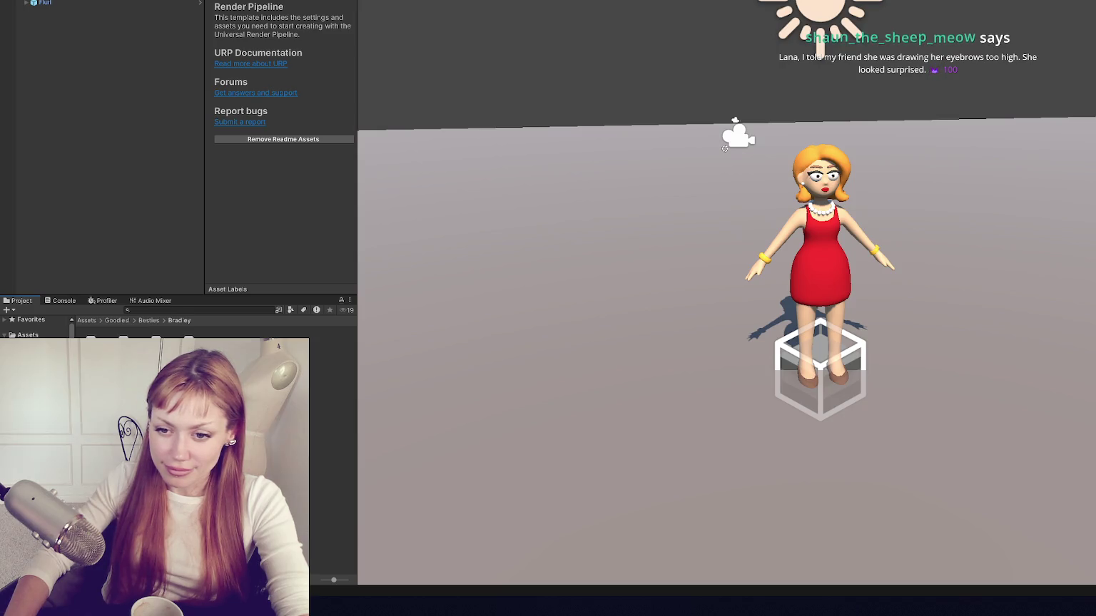
drag(85, 105, 85, 100)
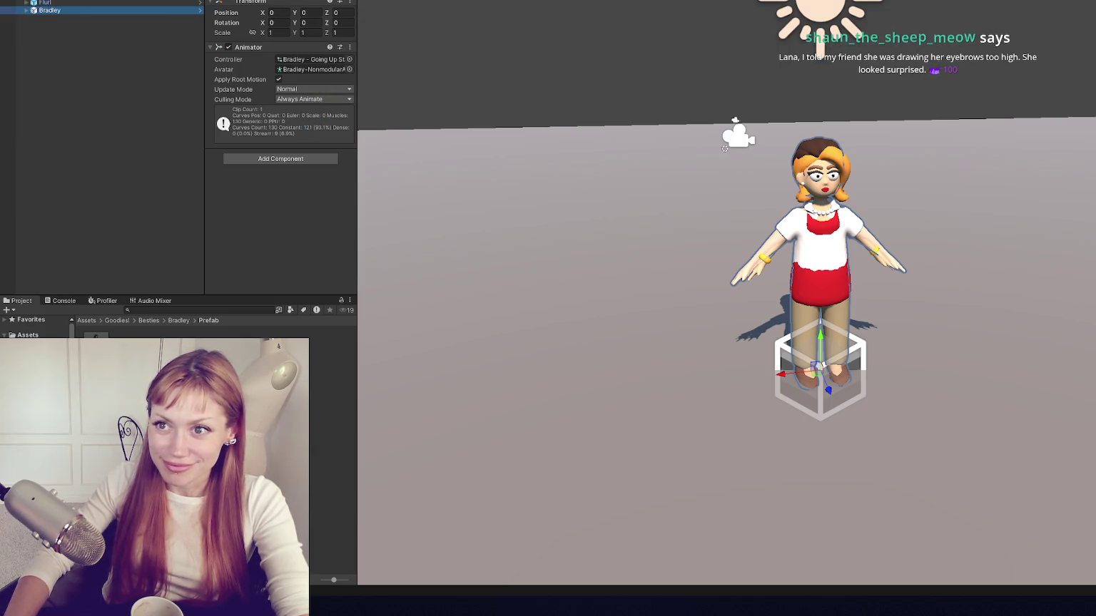
Step: Assign Bradley in the Character Manager and settle its model type on Humanoid
click(378, 1)
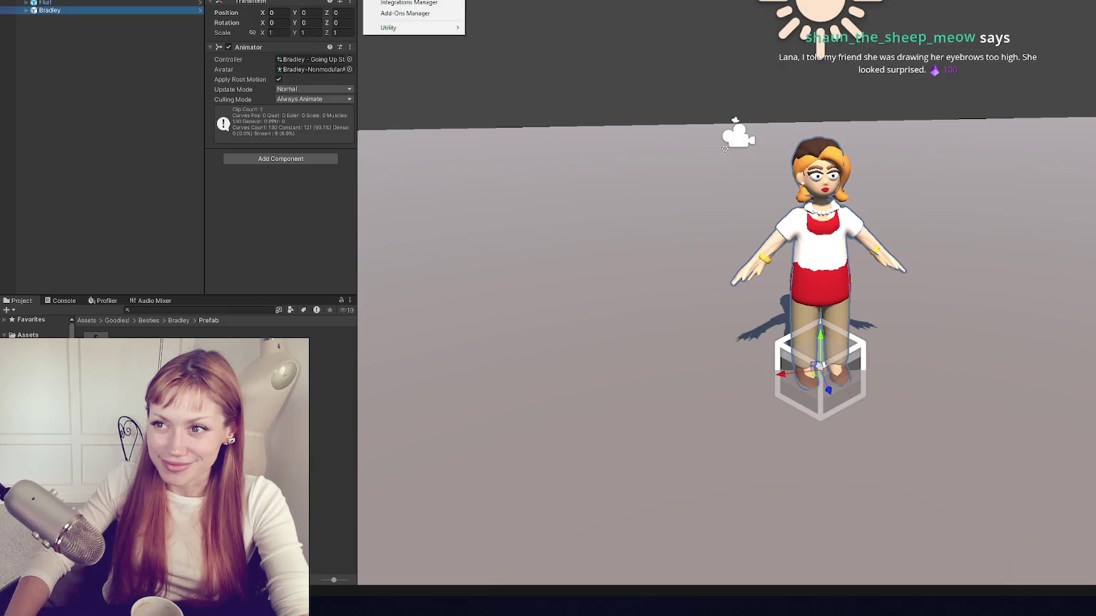
click(410, 2)
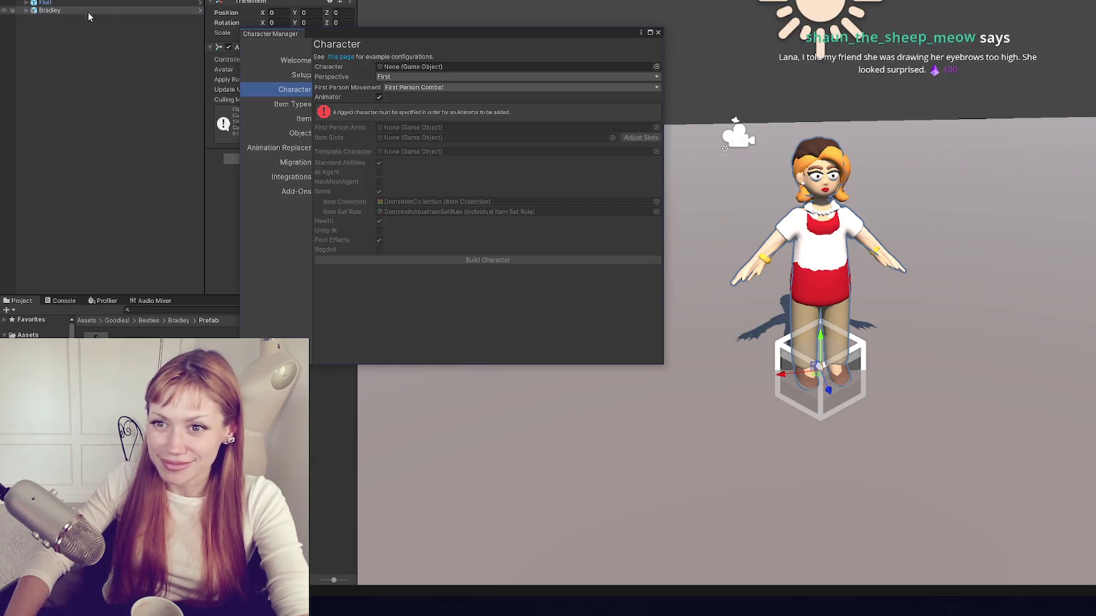
drag(333, 52, 404, 68)
click(404, 121)
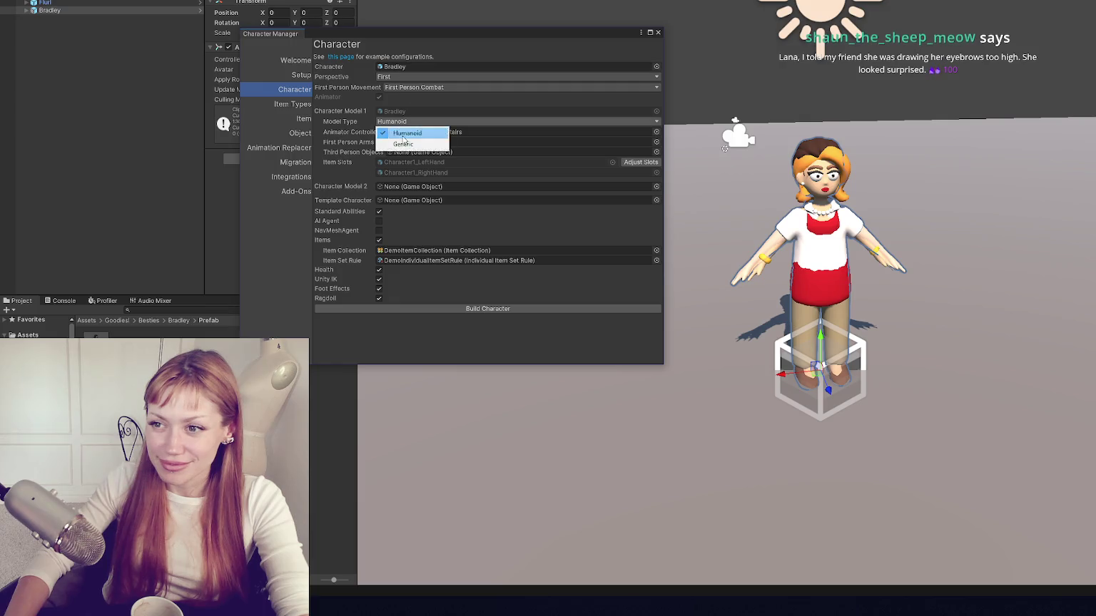
click(407, 130)
click(404, 121)
click(407, 142)
click(404, 121)
click(408, 131)
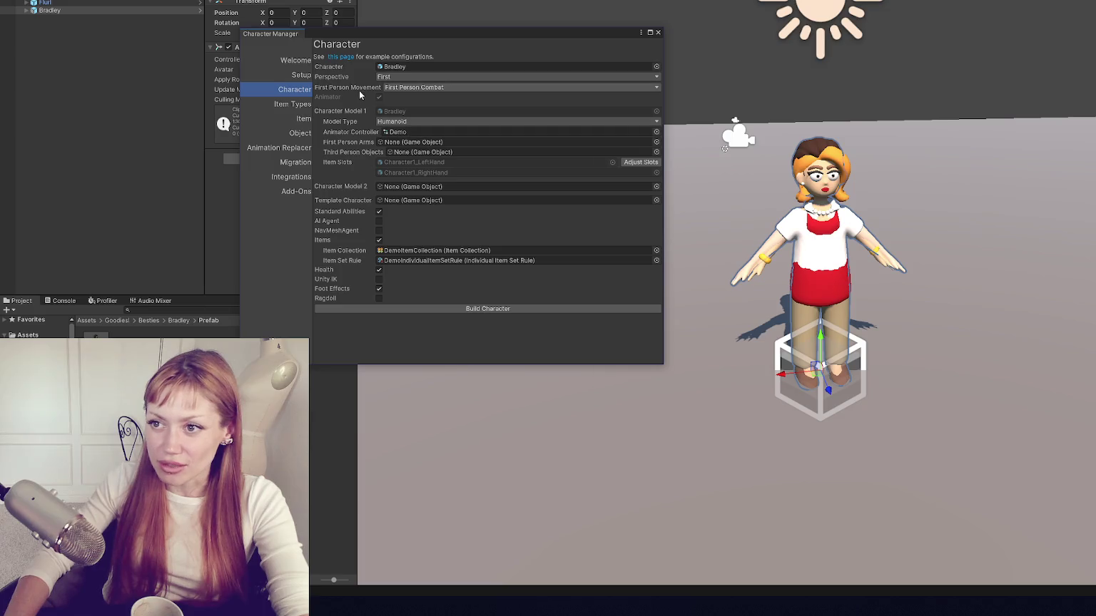
Step: Set Perspective to Both with First Person Free Look and Third Person Point Click movement
click(397, 77)
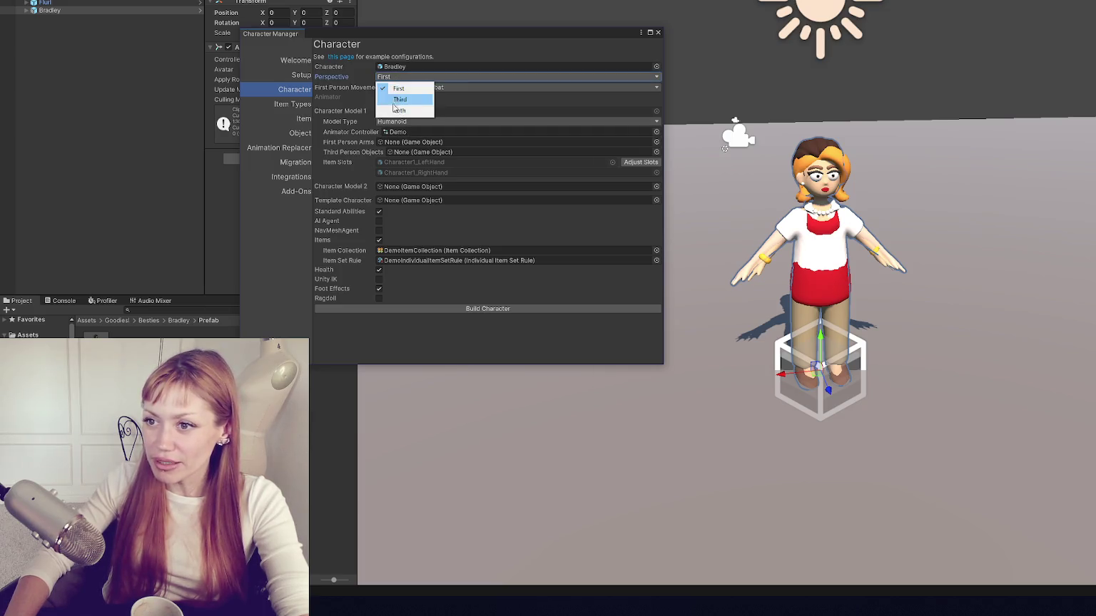
click(398, 98)
click(457, 87)
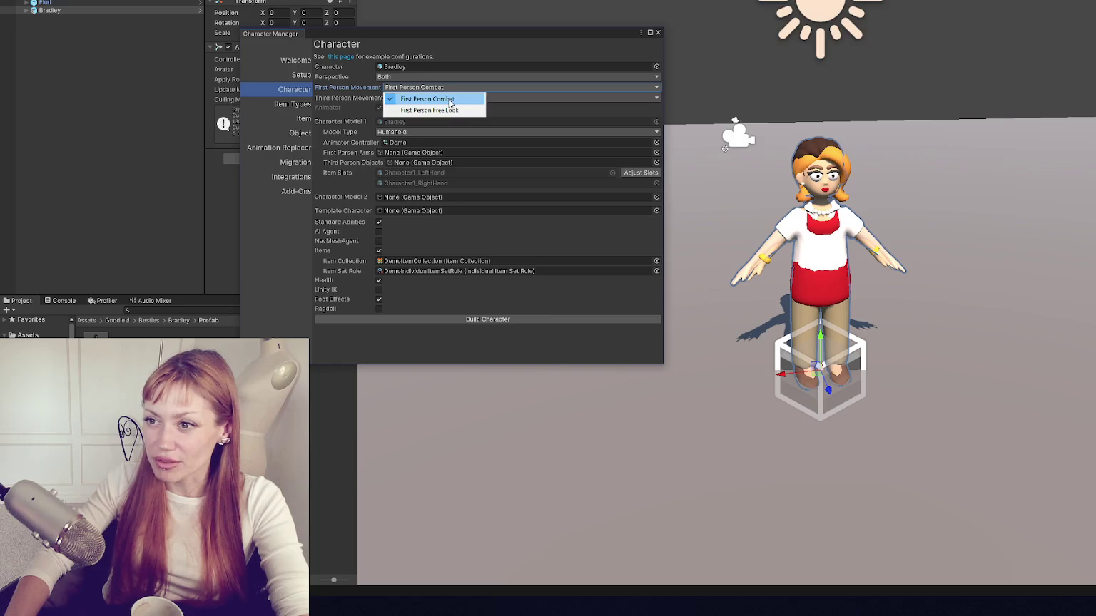
click(430, 110)
click(438, 97)
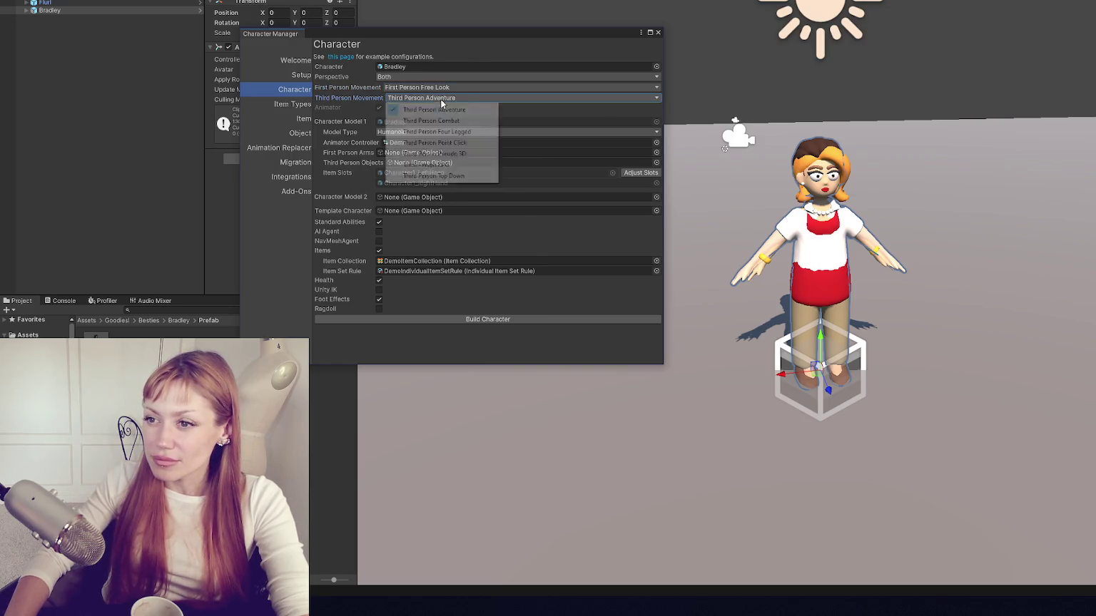
click(435, 143)
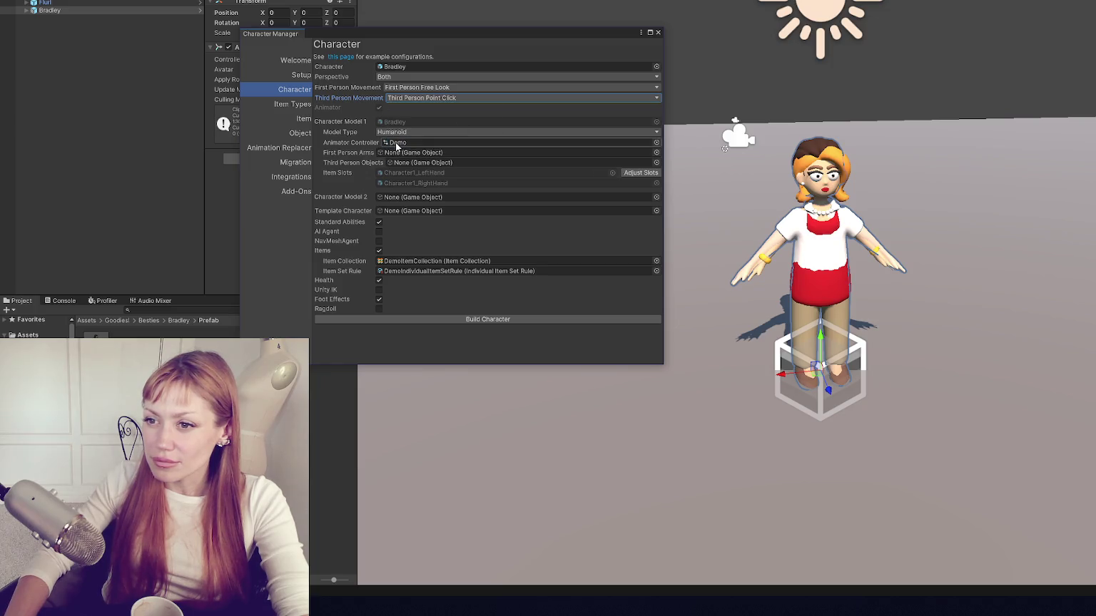
Step: Review the Demo animator controller, first person arms and third person objects settings
click(397, 143)
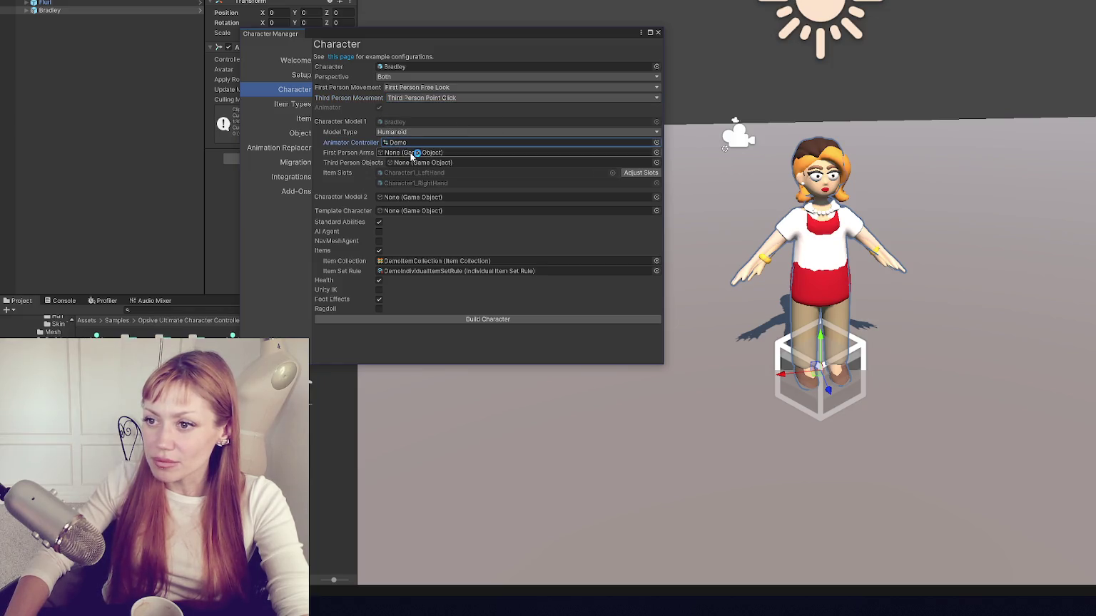
click(411, 153)
mouse_move(423, 37)
mouse_down()
mouse_move(502, 33)
mouse_move(530, 8)
mouse_move(448, 54)
mouse_up()
click(429, 181)
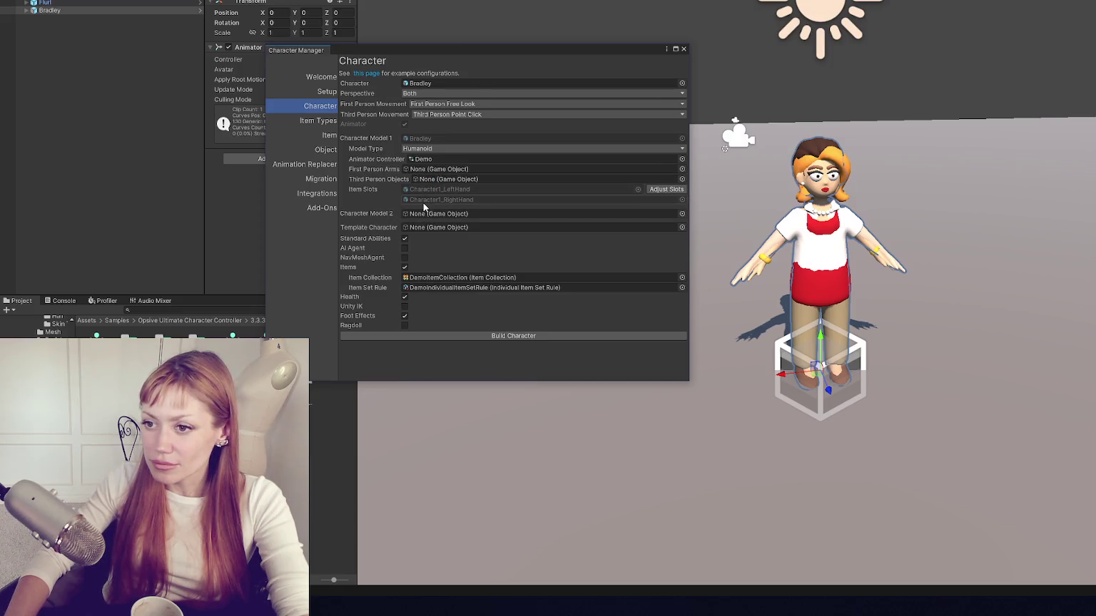
click(326, 77)
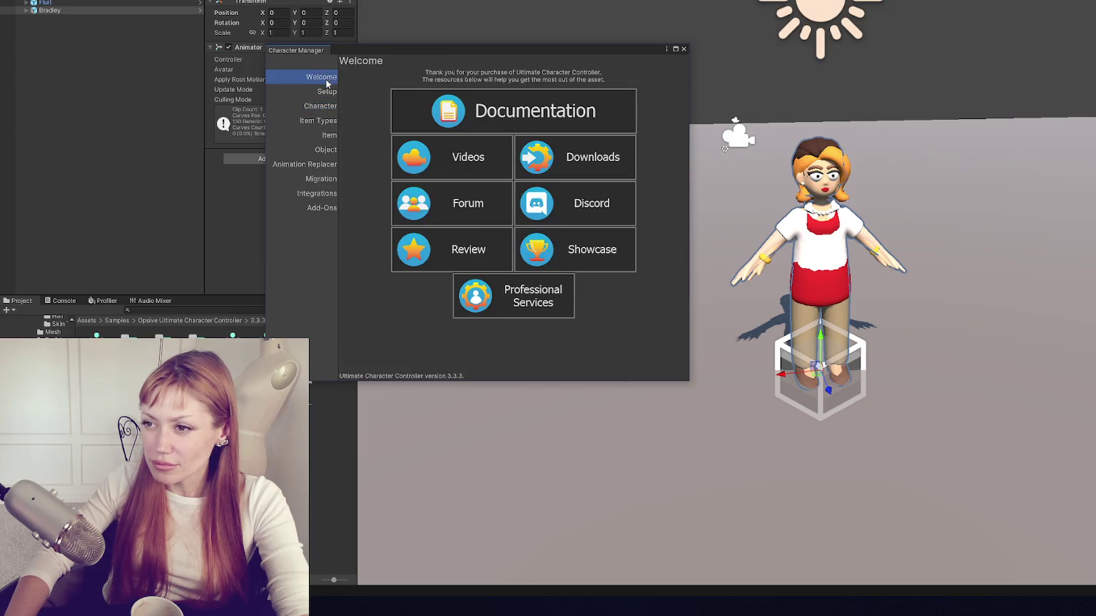
Step: Browse the Character Manager's Setup options and its item, builder, migration, integration and add-on pages
click(324, 92)
click(513, 73)
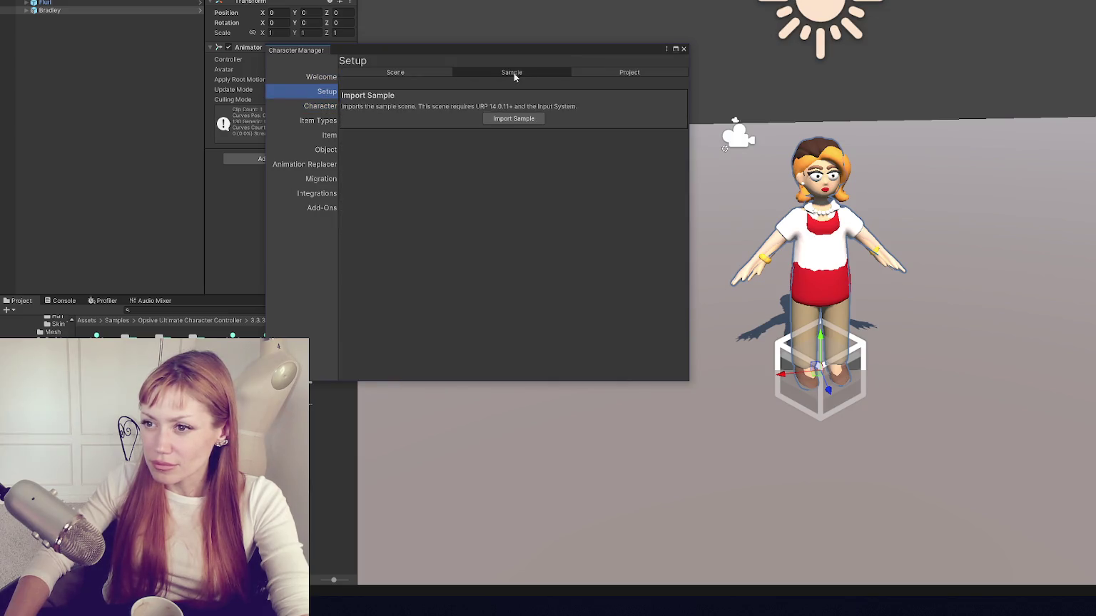
click(592, 70)
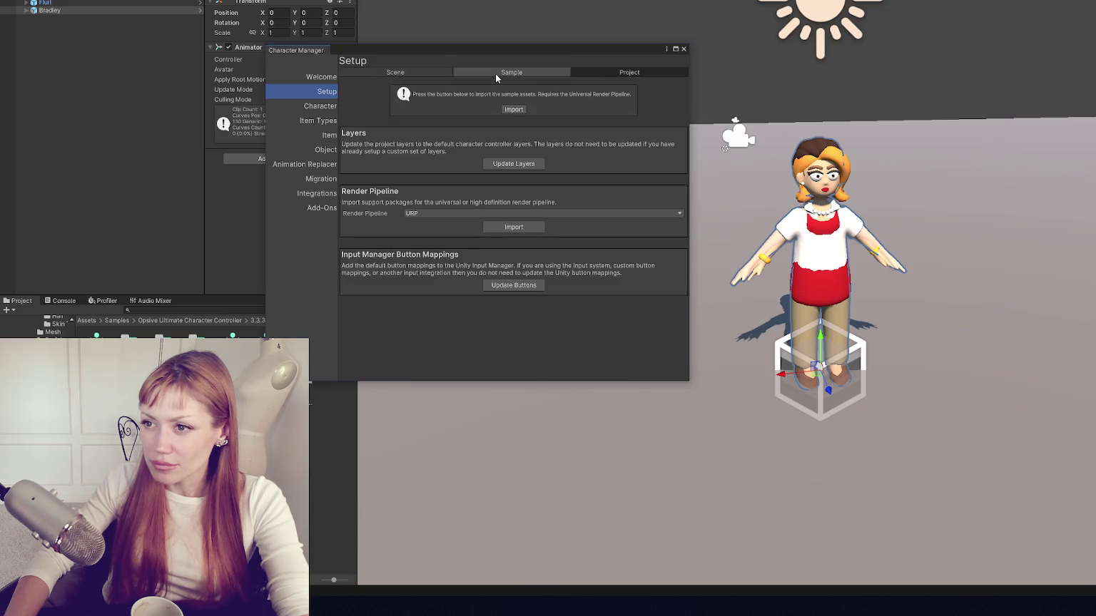
click(495, 73)
click(407, 72)
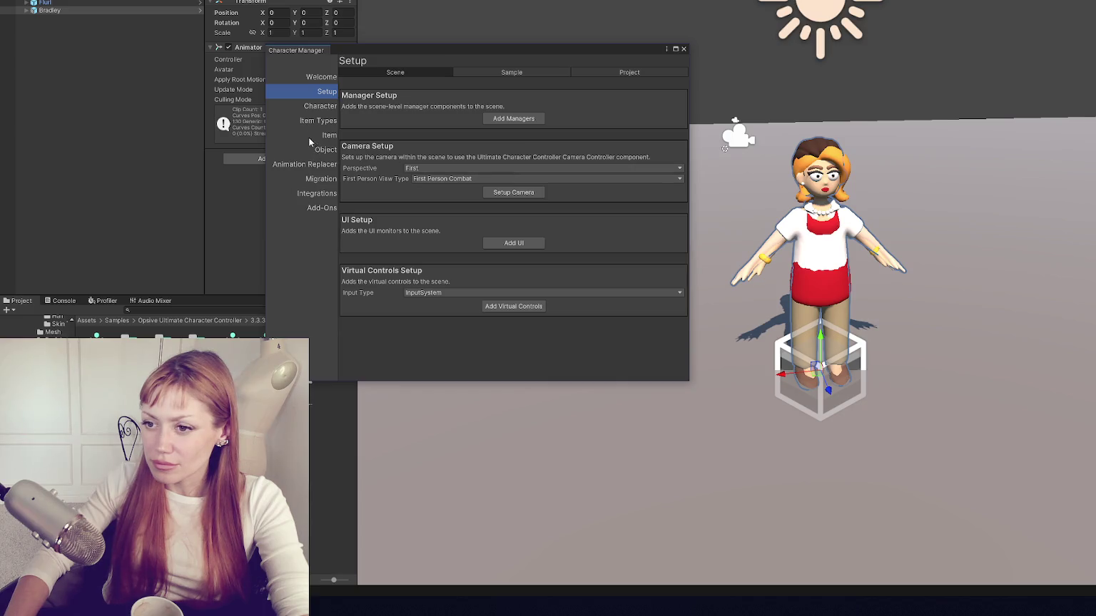
click(319, 107)
click(318, 120)
click(329, 135)
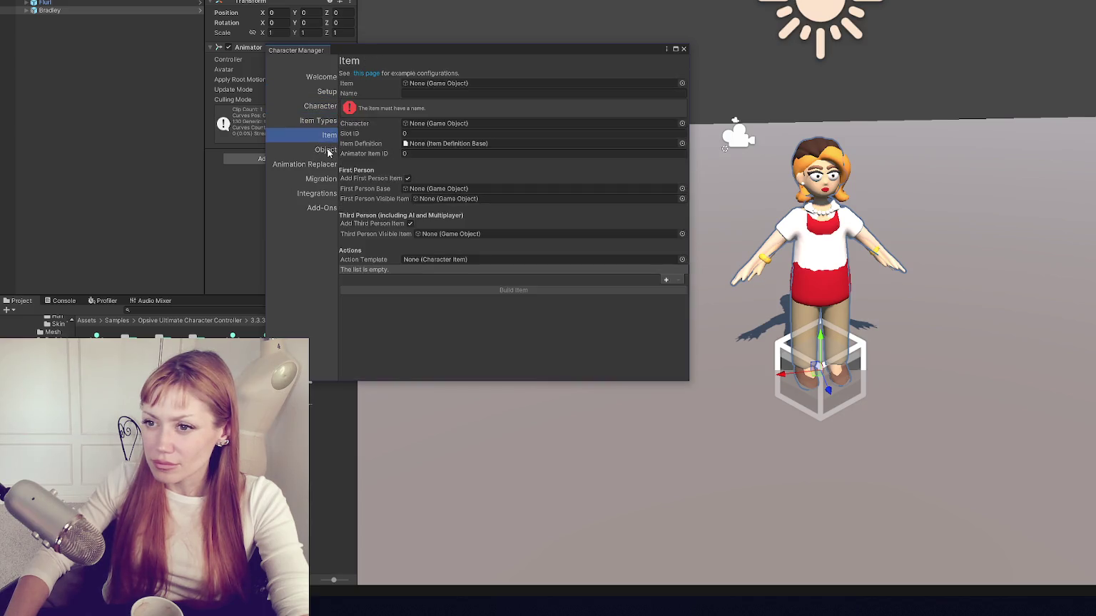
click(327, 150)
click(326, 166)
click(327, 179)
click(328, 193)
click(331, 209)
Step: Disable Items, Health and Foot Effects, keep Standard Abilities, and build Bradley
click(322, 106)
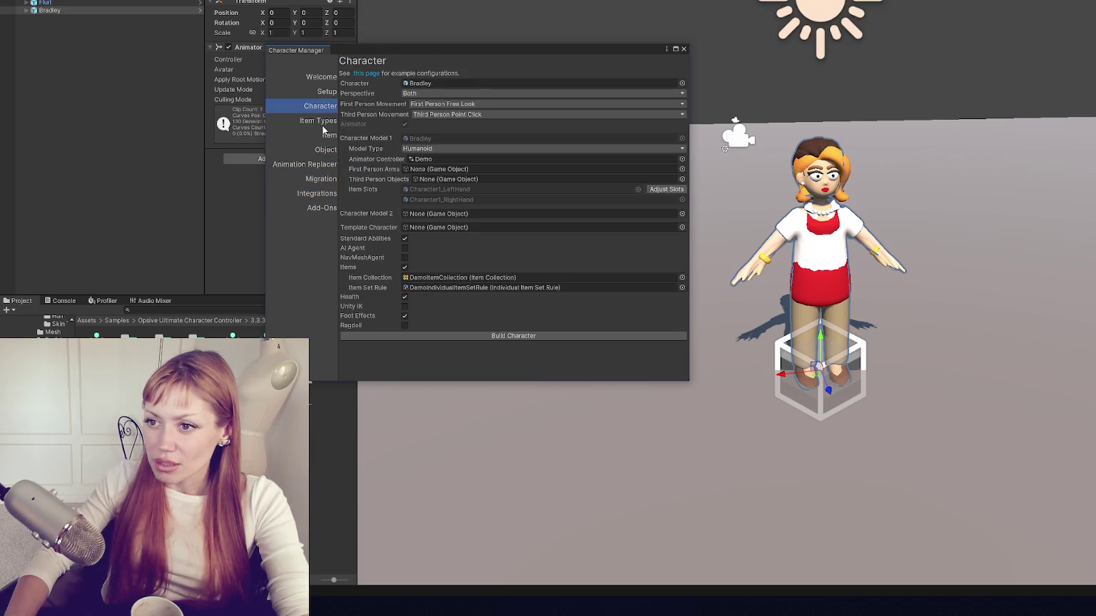
click(404, 238)
click(405, 267)
click(404, 297)
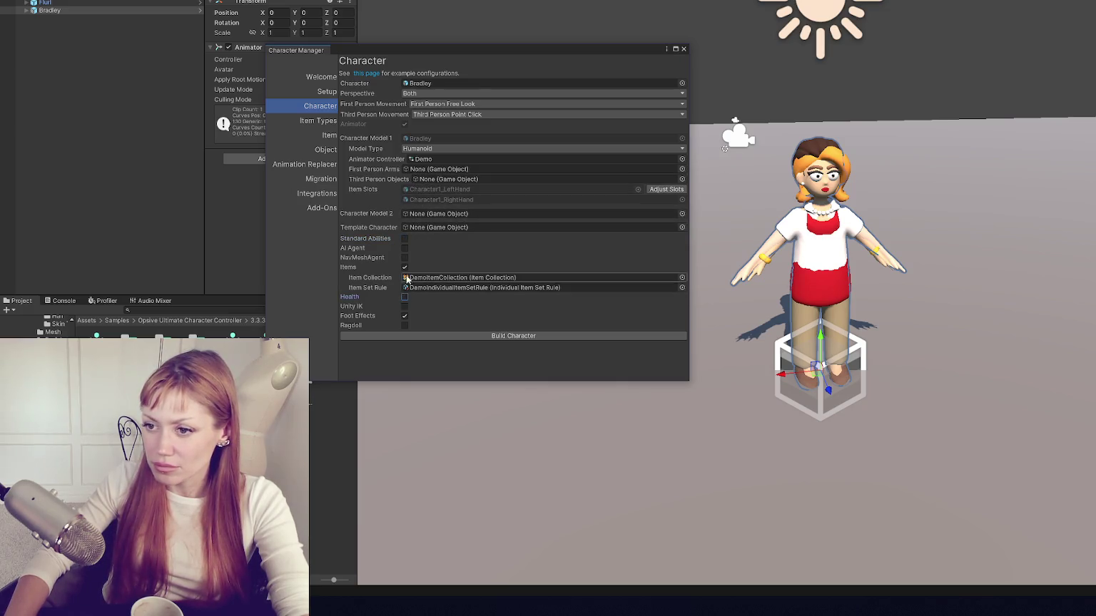
click(405, 275)
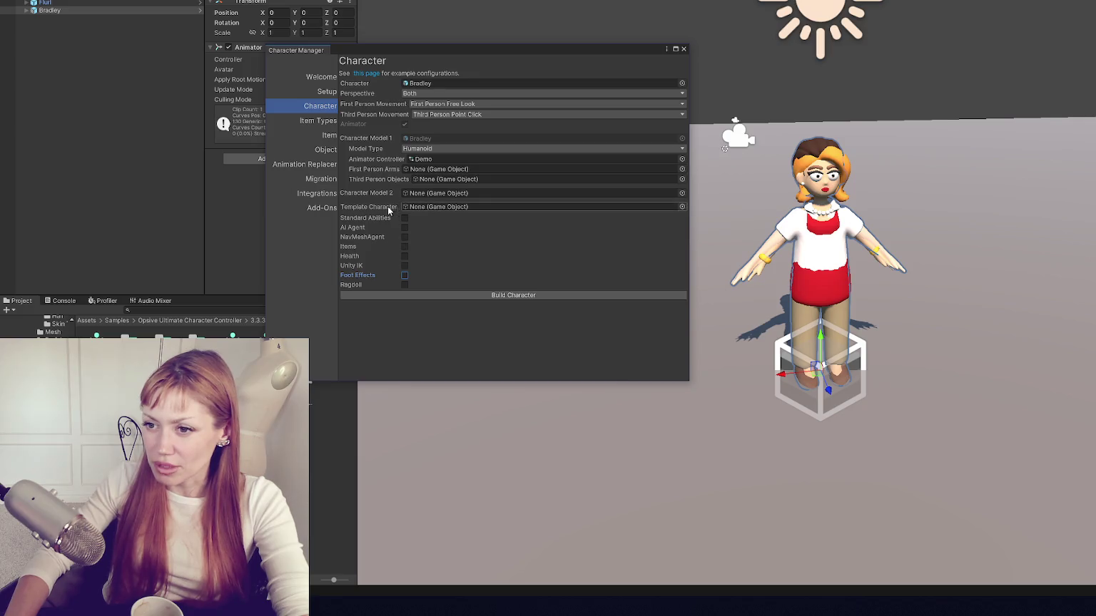
click(405, 217)
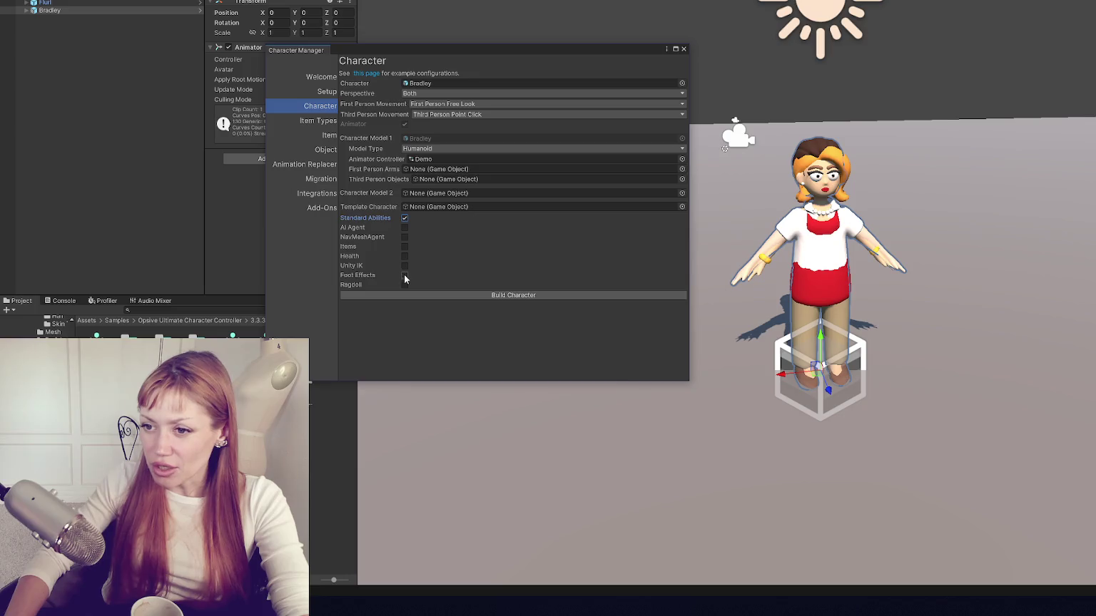
click(412, 295)
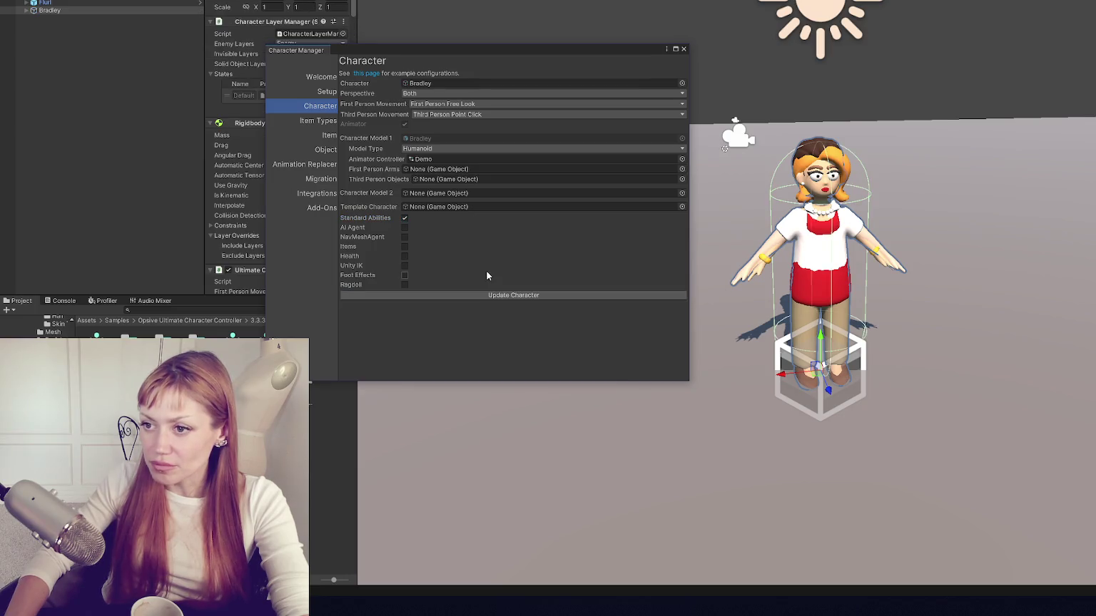
Step: Close the Character Manager and deactivate Flurl in the Hierarchy
click(684, 49)
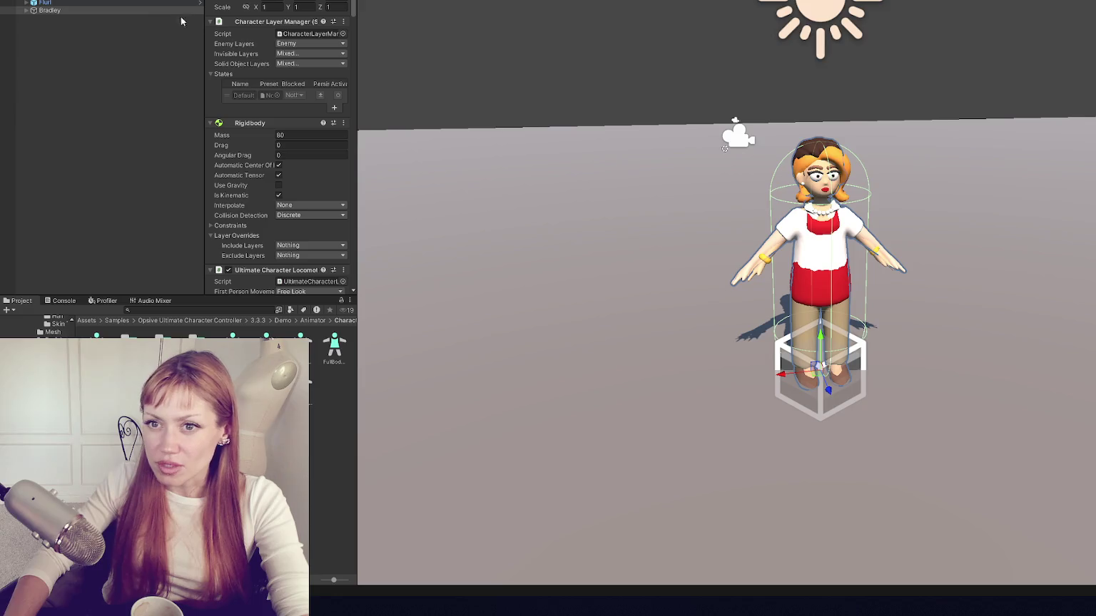
click(44, 3)
key(alt+shift+a)
Step: Select Bradley, check its Enemy Layers choices, and widen the Inspector panel
click(21, 10)
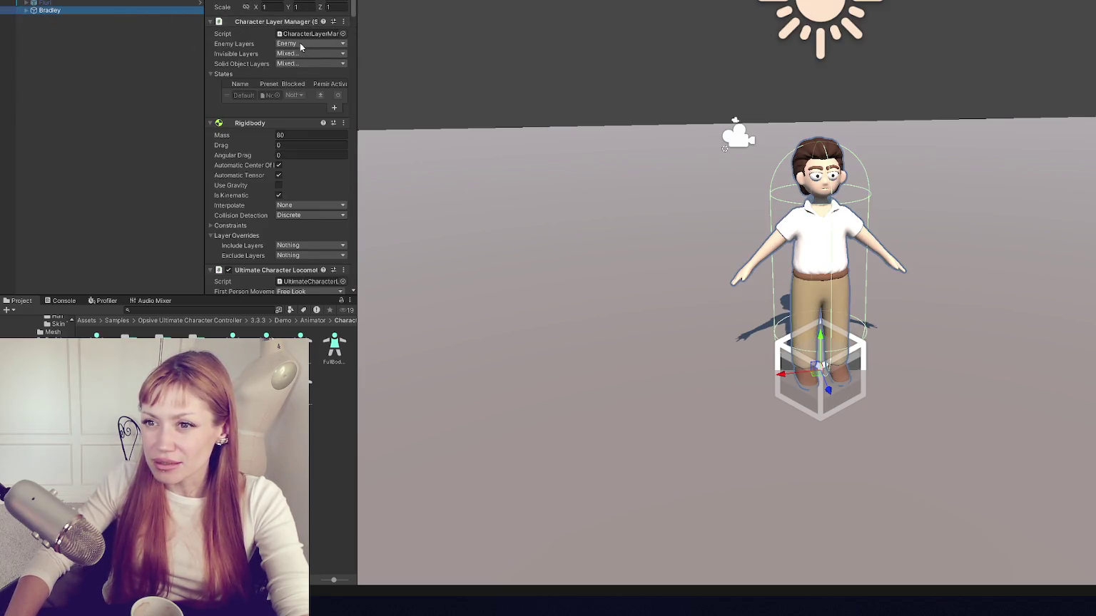
click(300, 45)
click(349, 43)
drag(356, 43, 419, 43)
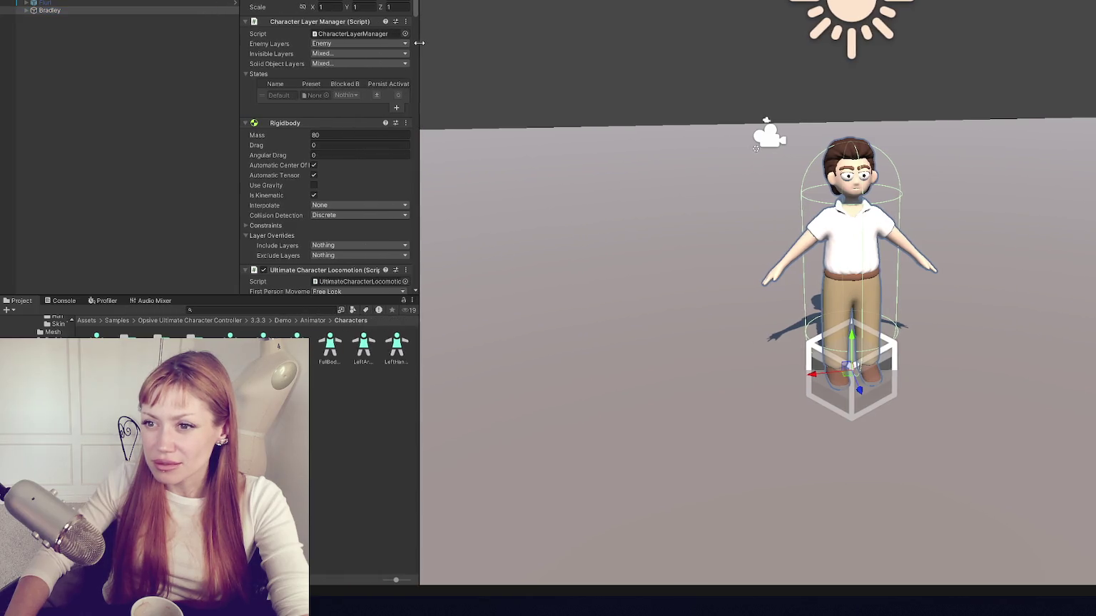
drag(240, 115, 199, 116)
scroll(306, 179, down, 3)
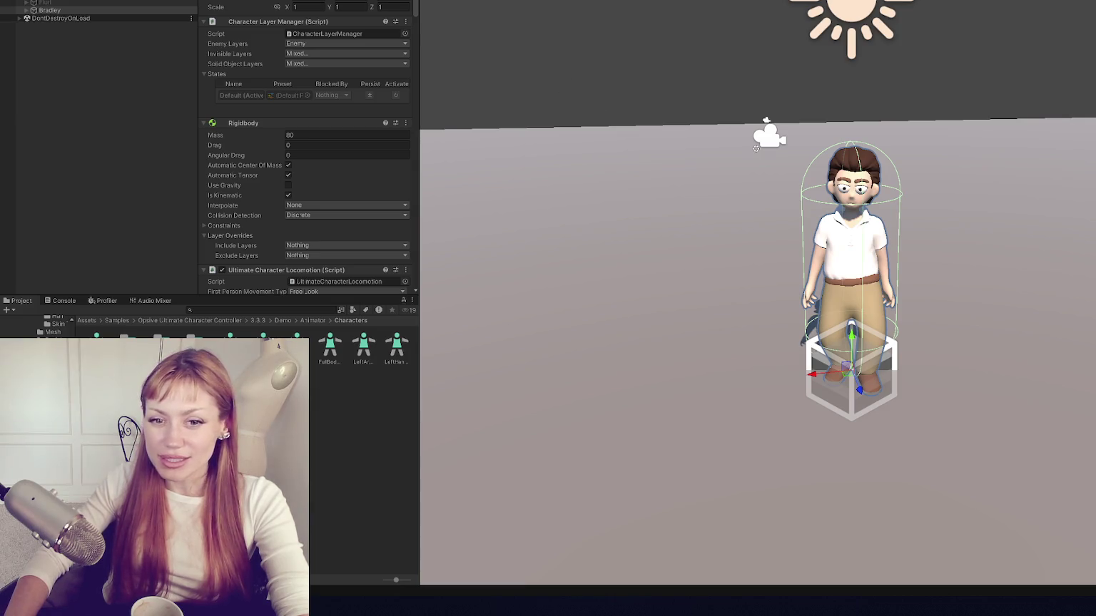
click(705, 105)
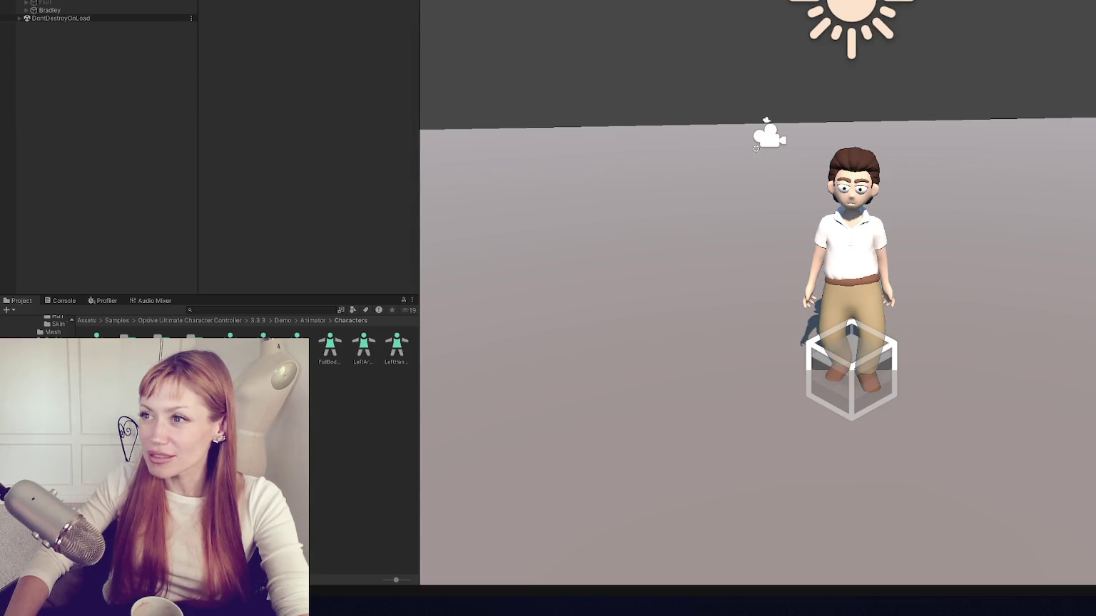
click(71, 300)
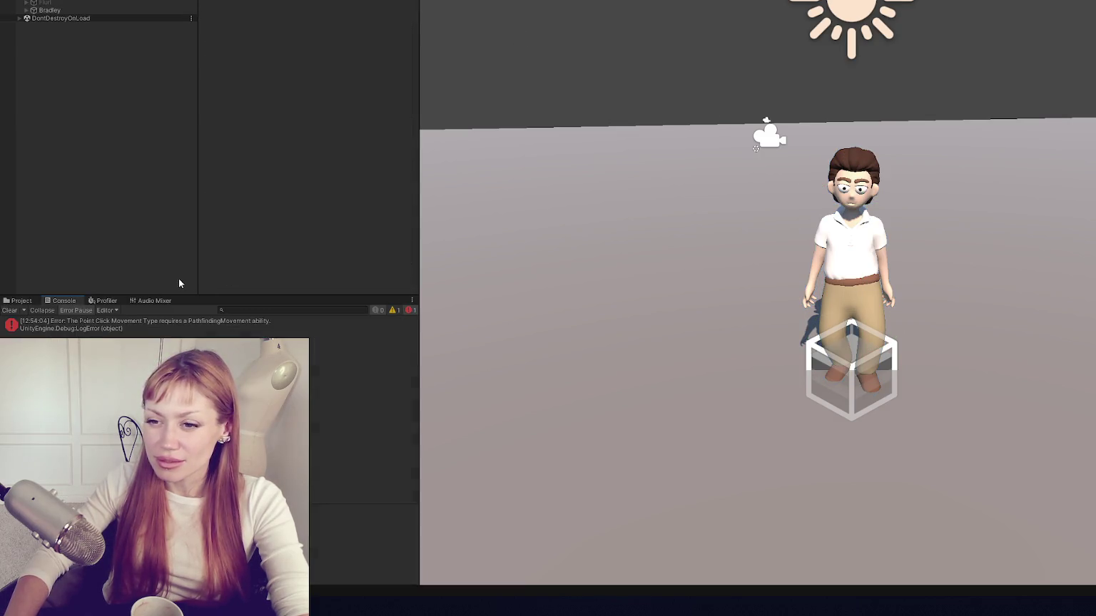
click(98, 11)
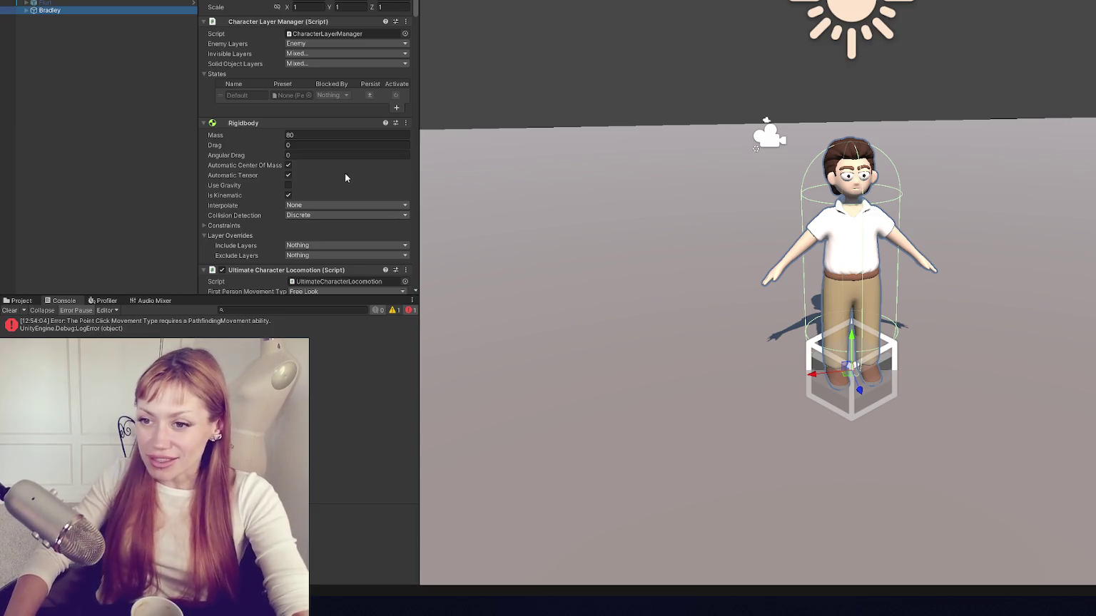
scroll(344, 173, down, 3)
scroll(303, 85, up, 3)
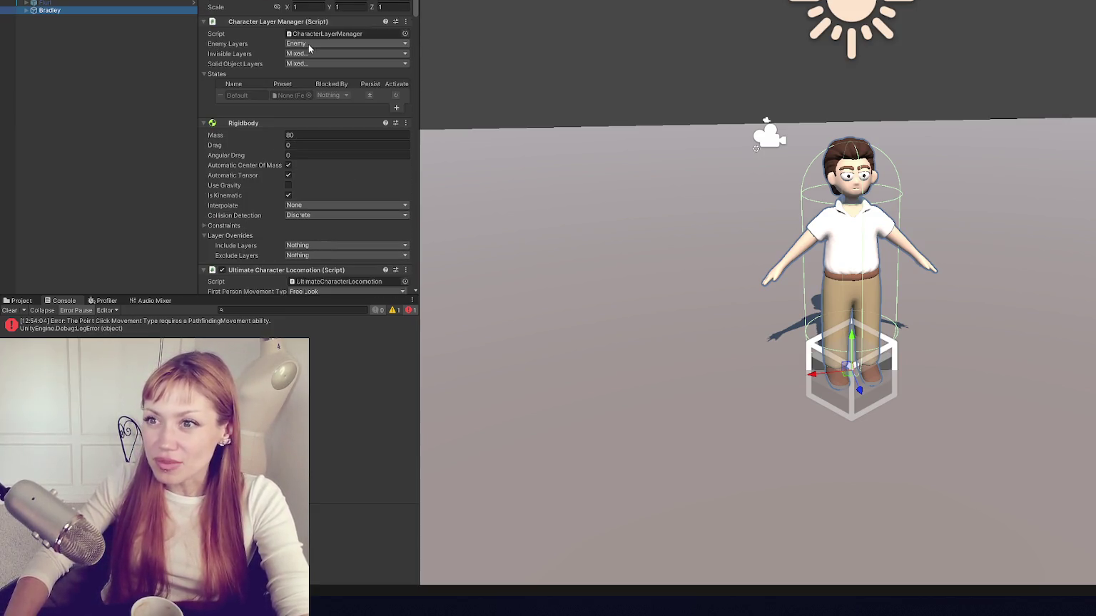
Step: Update Bradley's character from the Character Manager with its current settings
click(308, 140)
click(319, 151)
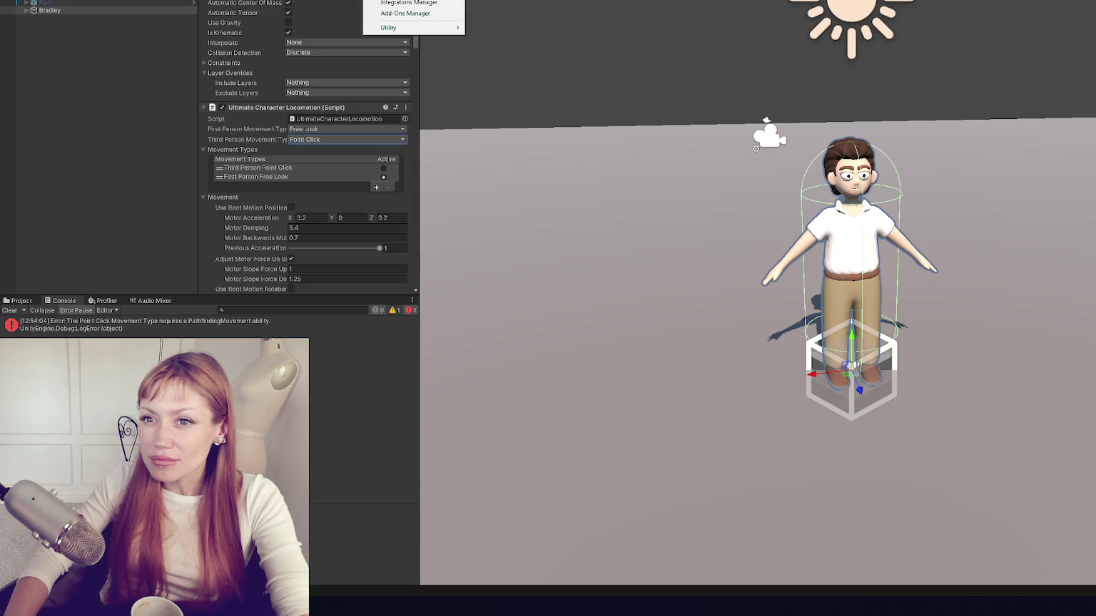
click(403, 0)
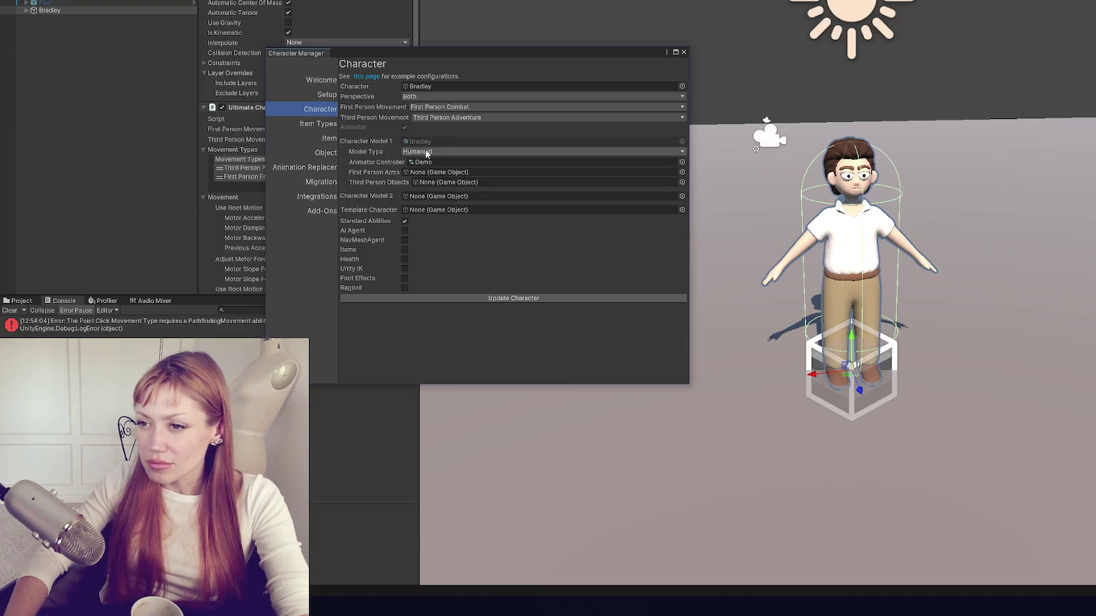
click(502, 298)
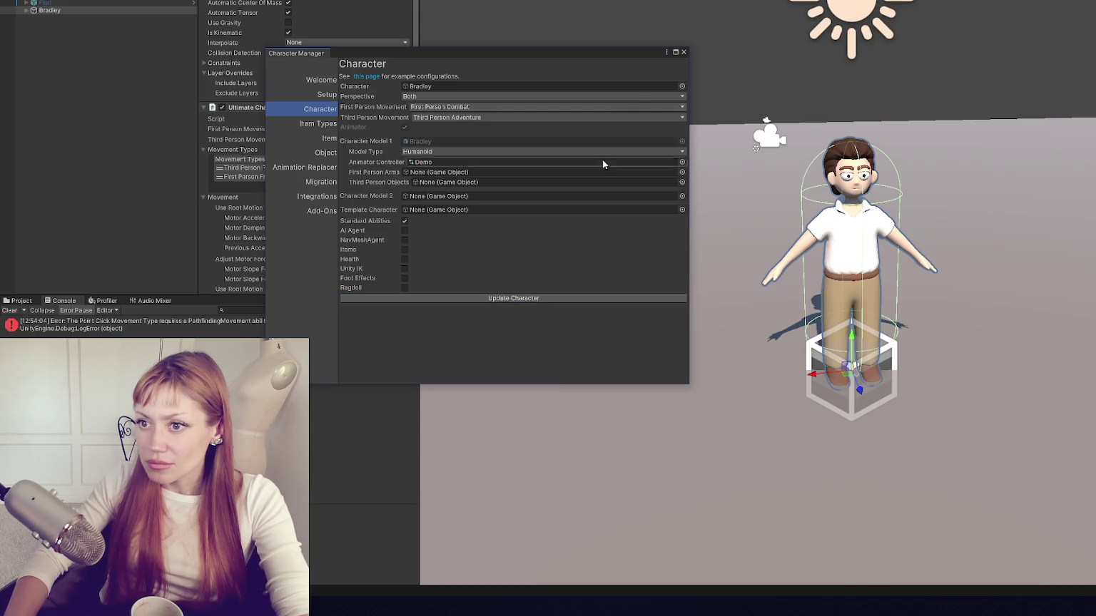
click(683, 53)
Step: Review Bradley's Third Person Point Click and first-person movement type settings
click(319, 151)
click(287, 170)
click(284, 176)
click(289, 169)
click(318, 139)
click(317, 151)
click(321, 129)
click(321, 141)
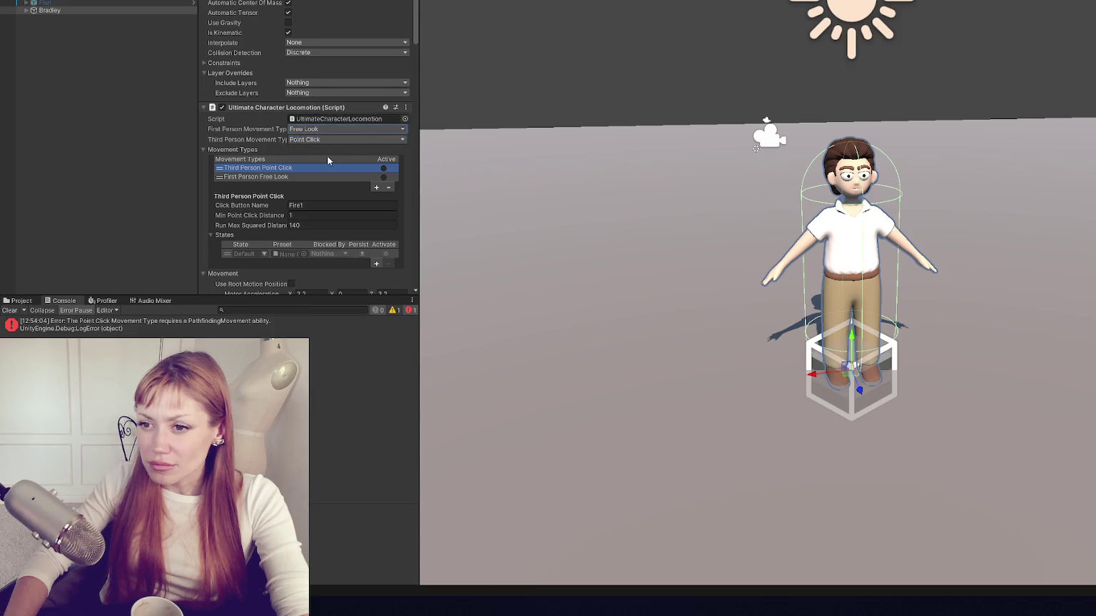
scroll(327, 160, down, 5)
scroll(268, 72, down, 5)
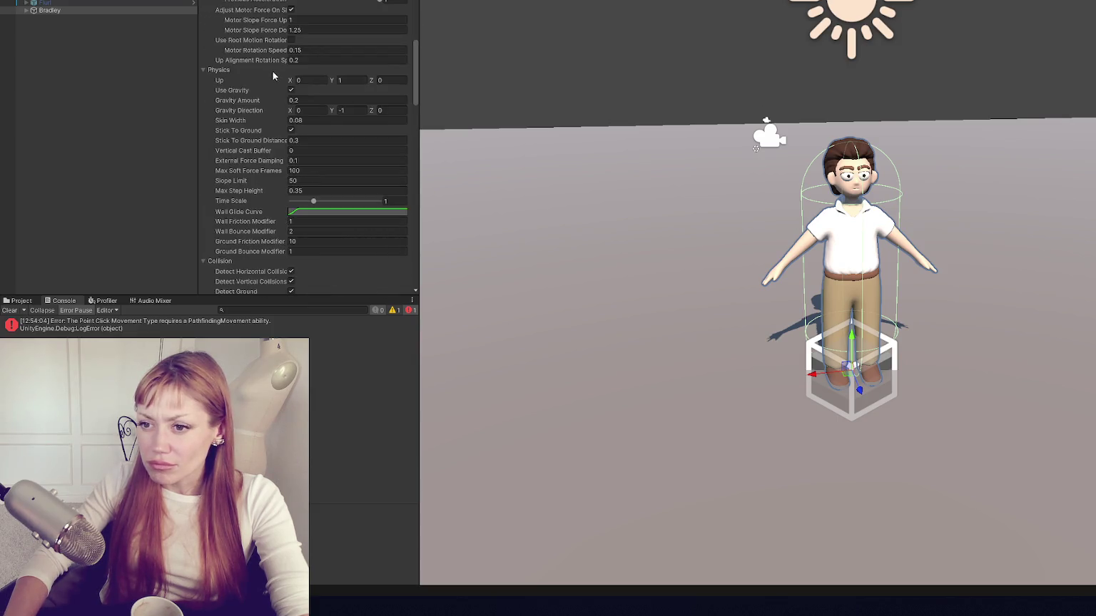
Step: Delete the Bradley character from the scene, then bring back a plain Bradley
click(88, 10)
key(Delete)
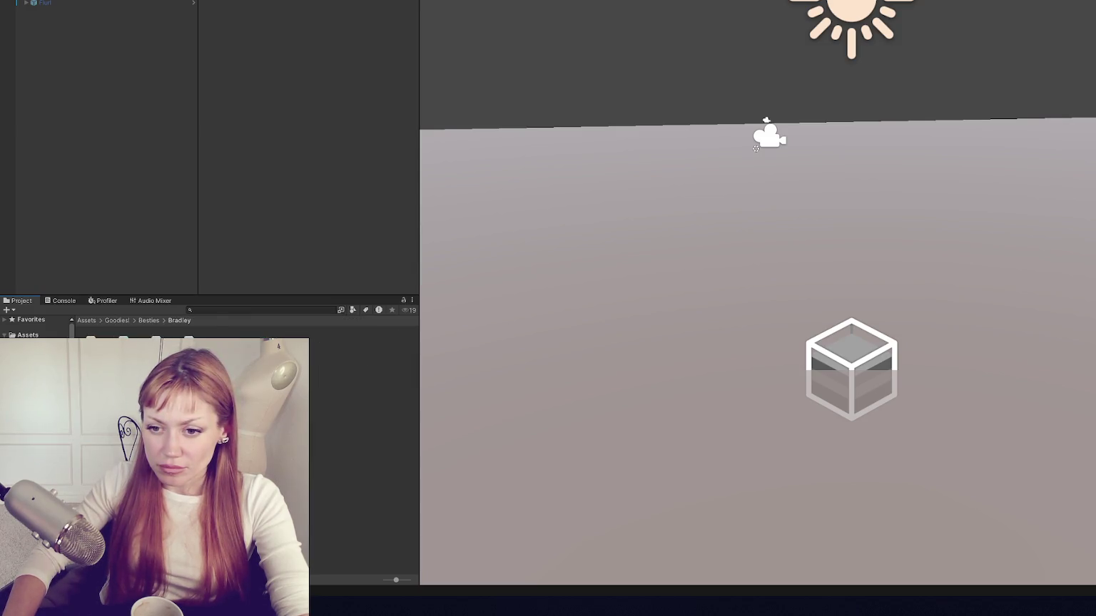
key(ctrl+z)
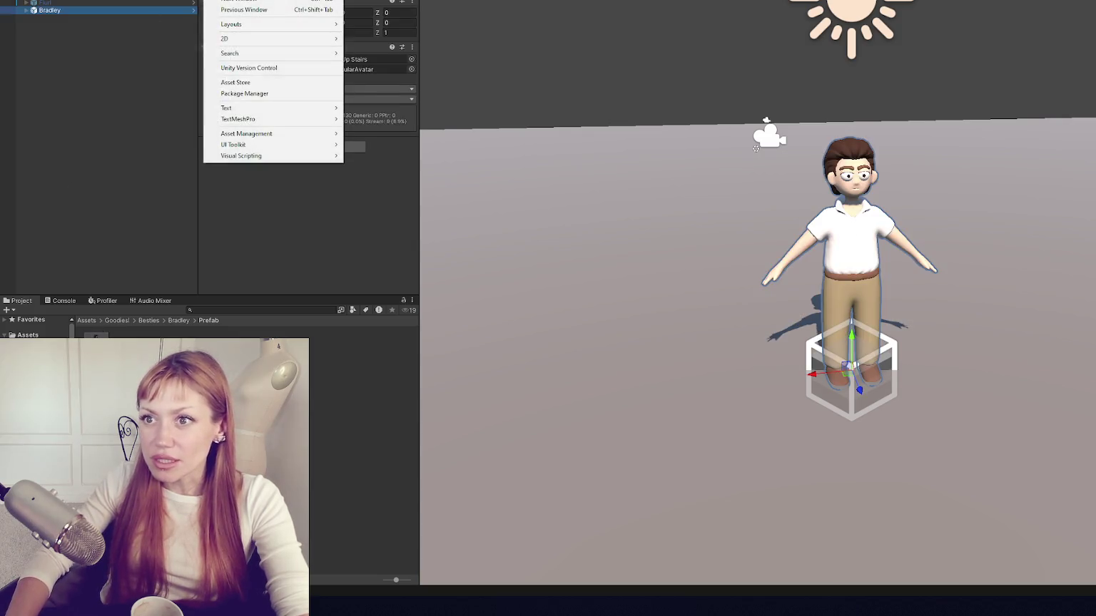
Step: Assign Bradley in the Character Manager with Both perspectives and Third Person Adventure movement
click(378, 2)
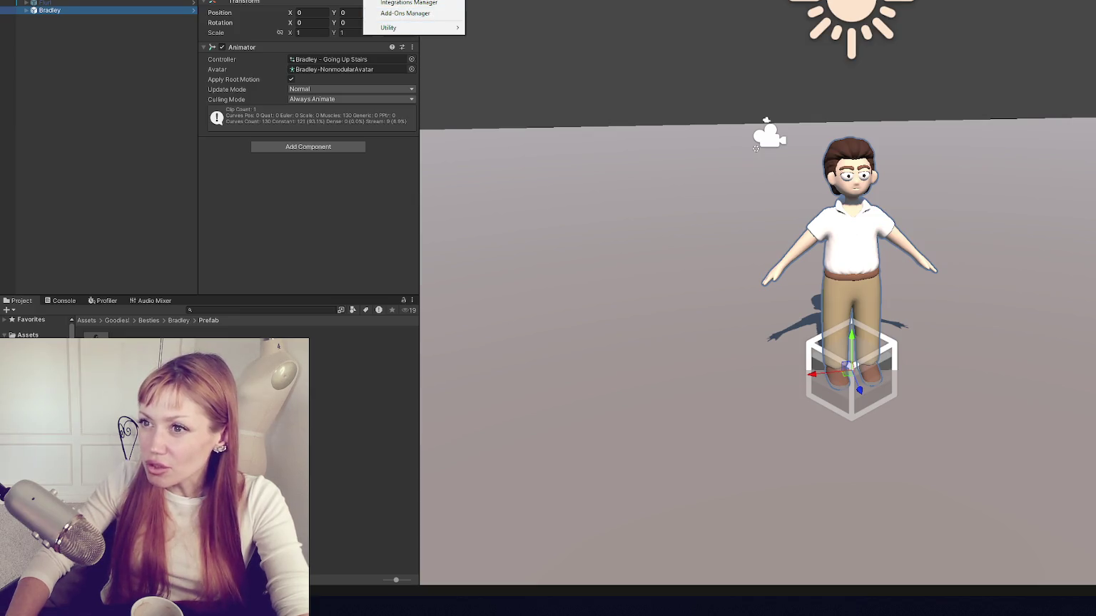
click(408, 0)
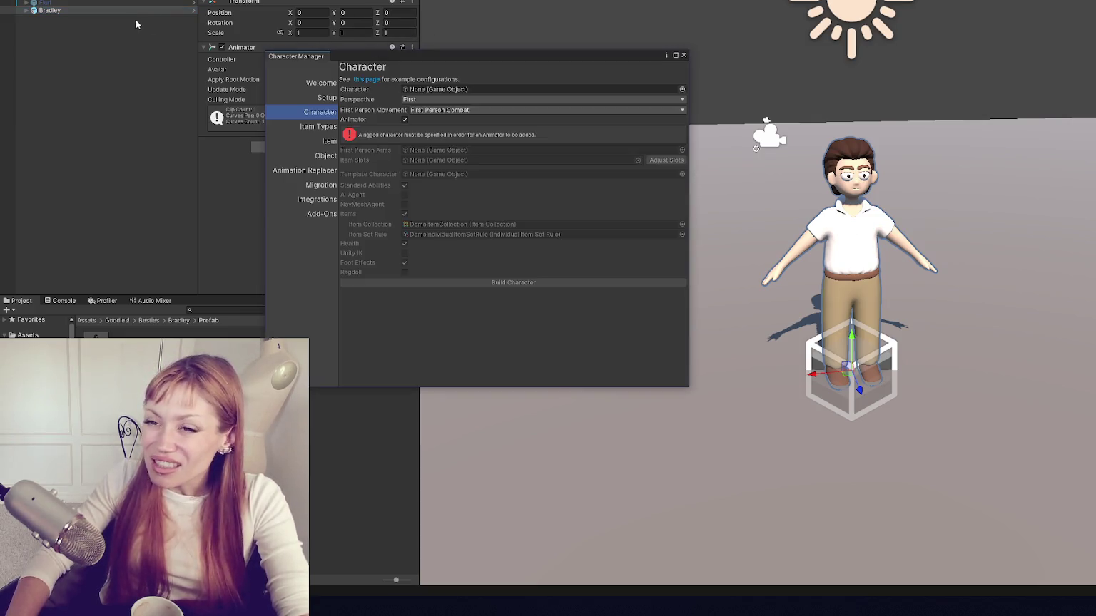
drag(105, 9, 448, 91)
click(427, 99)
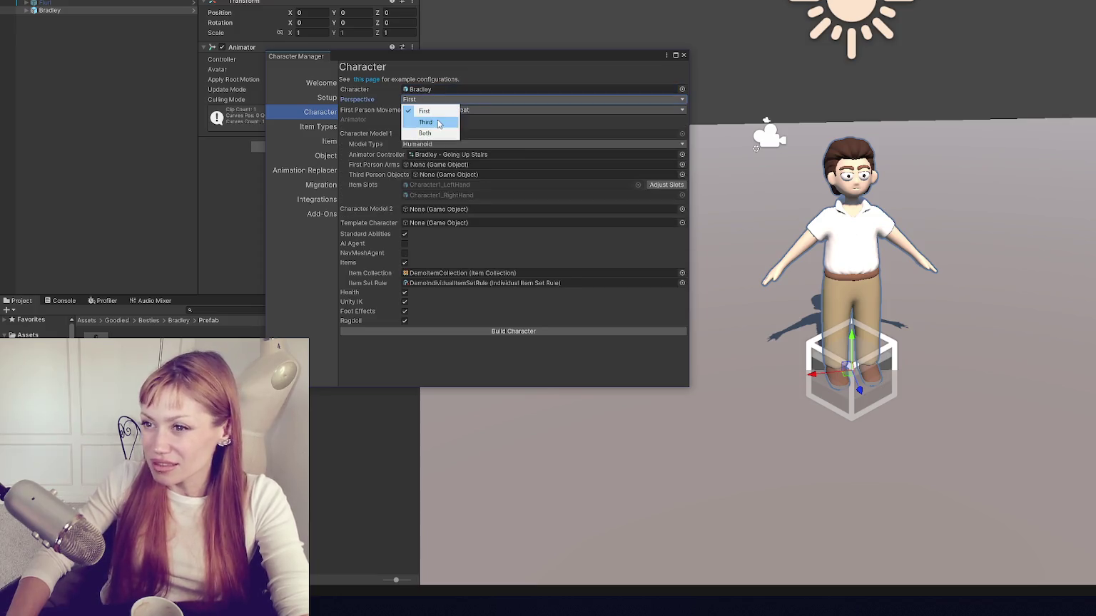
click(437, 121)
click(440, 121)
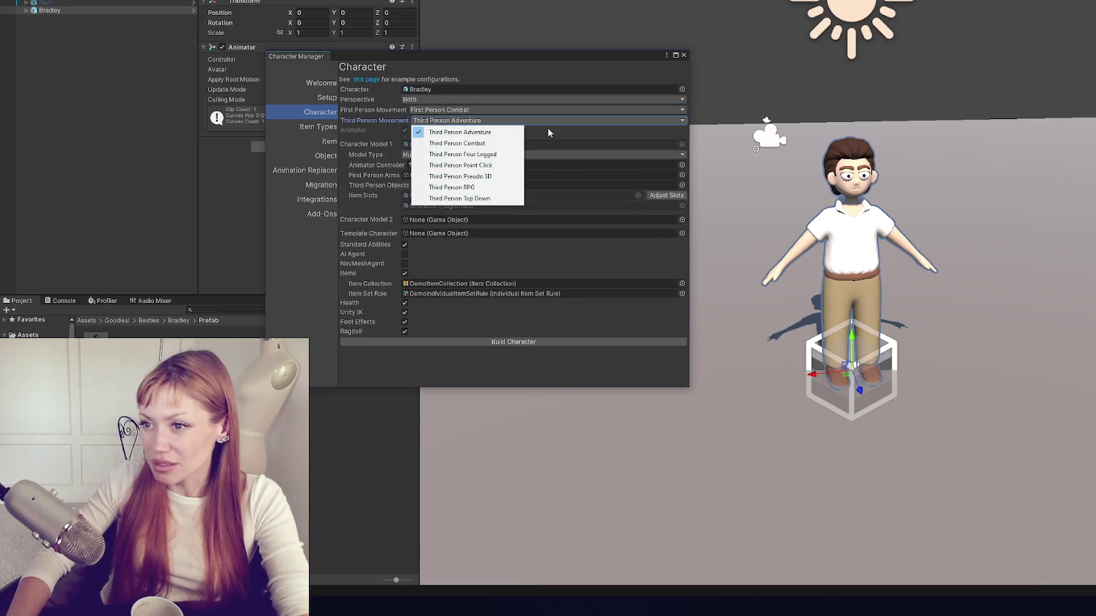
click(548, 128)
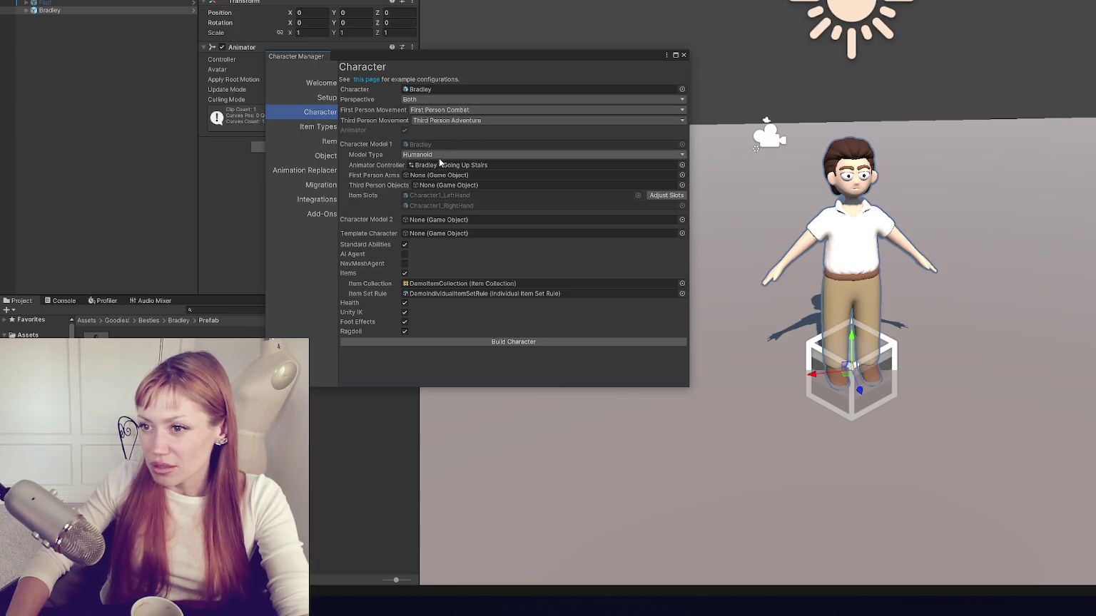
Step: Leave Items and NavMeshAgent off, build the character, and close the Character Manager
click(405, 274)
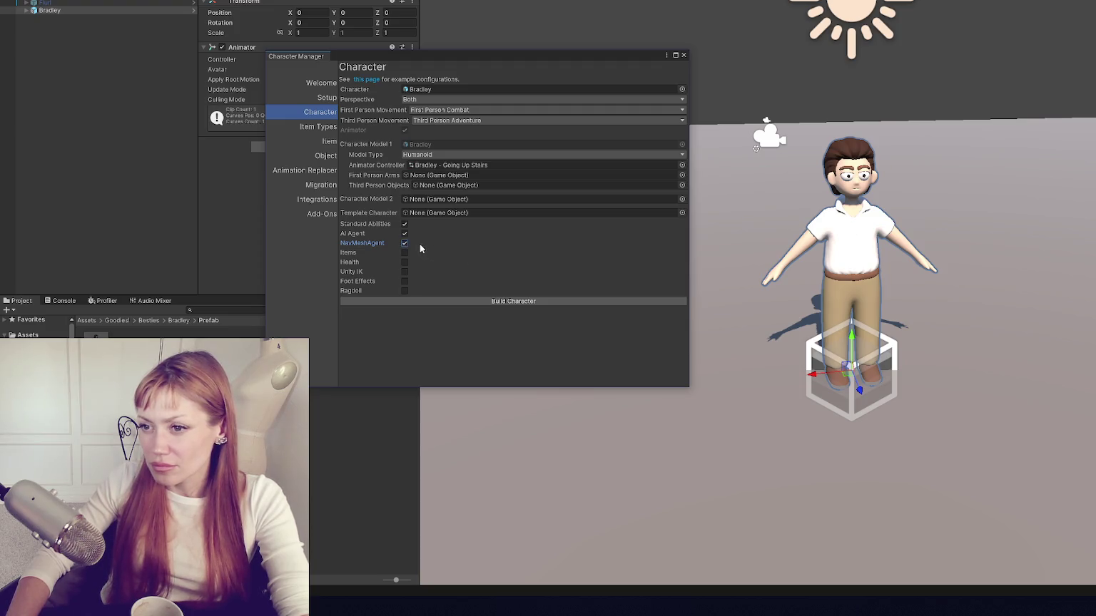
click(405, 291)
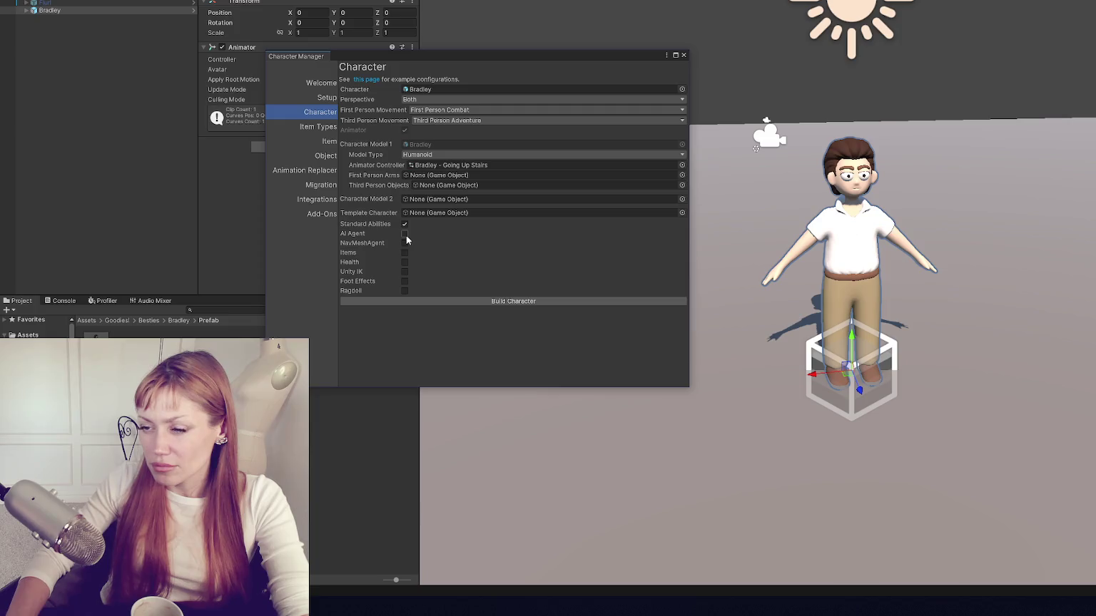
click(469, 301)
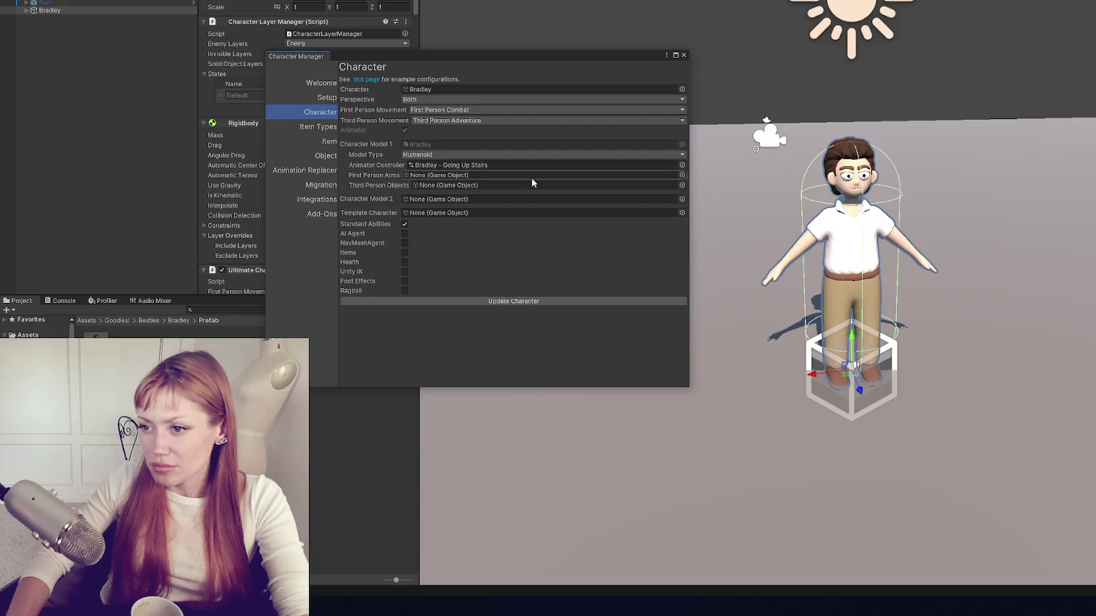
click(684, 55)
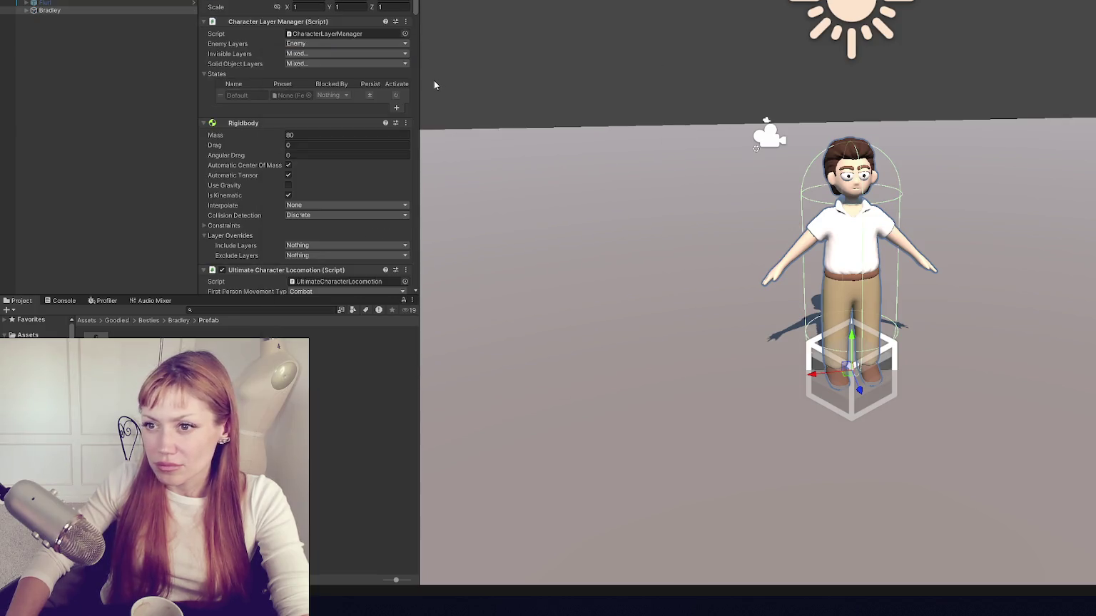
scroll(268, 96, down, 5)
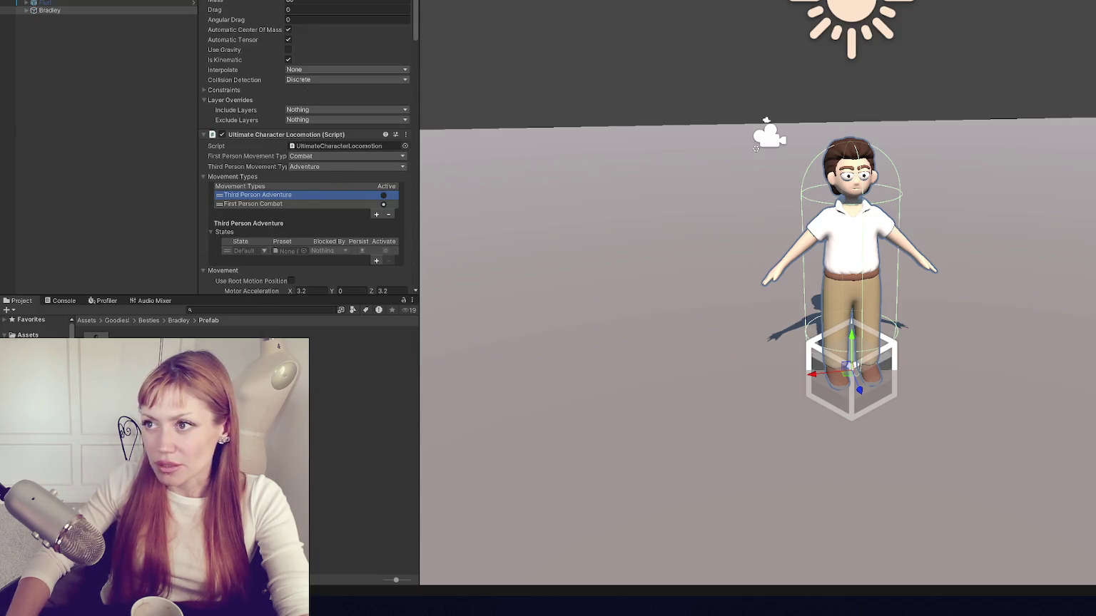
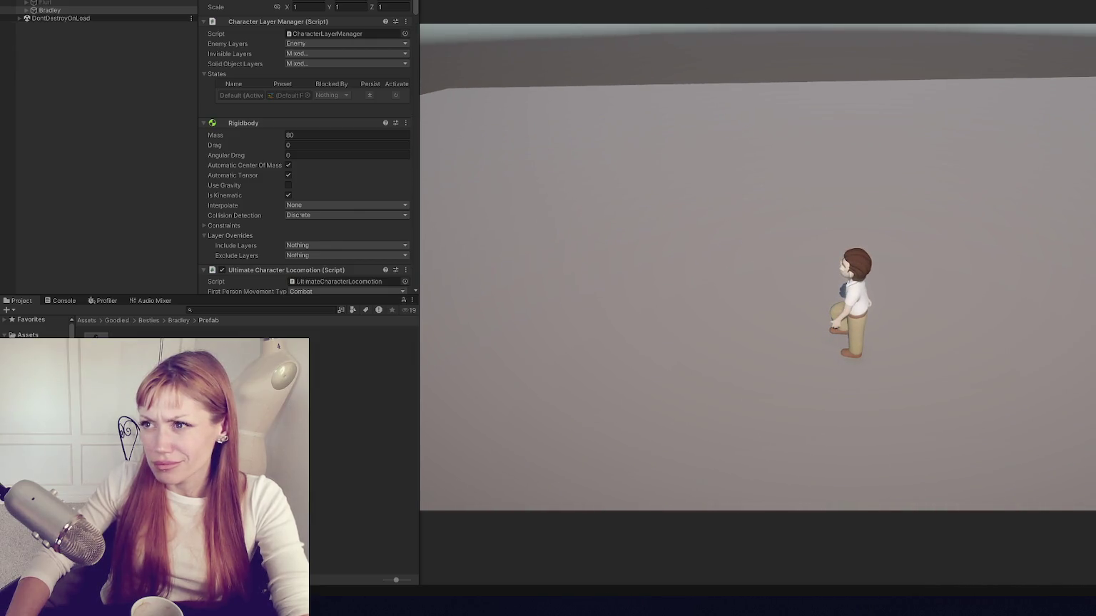
Step: Stop play mode and assign Bradley as the character in the Opsive Character Manager
key(ctrl+p)
click(129, 10)
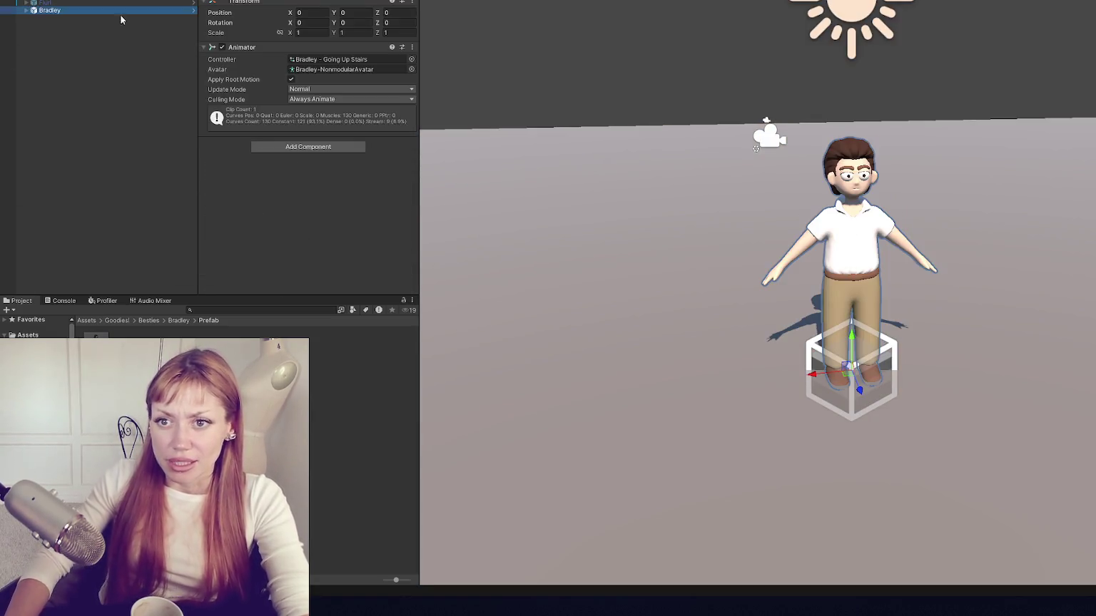
click(378, 0)
click(400, 0)
drag(42, 10, 455, 95)
Step: Set Perspective to Both, first-person movement to Free Look, and third-person to Adventure
click(439, 102)
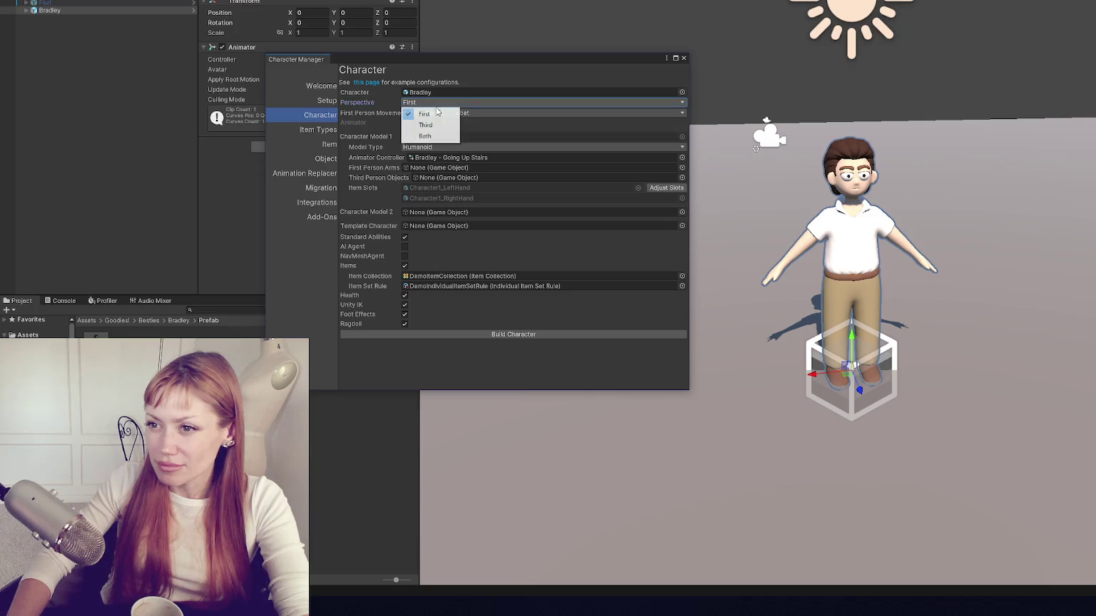
click(431, 135)
click(442, 113)
click(443, 135)
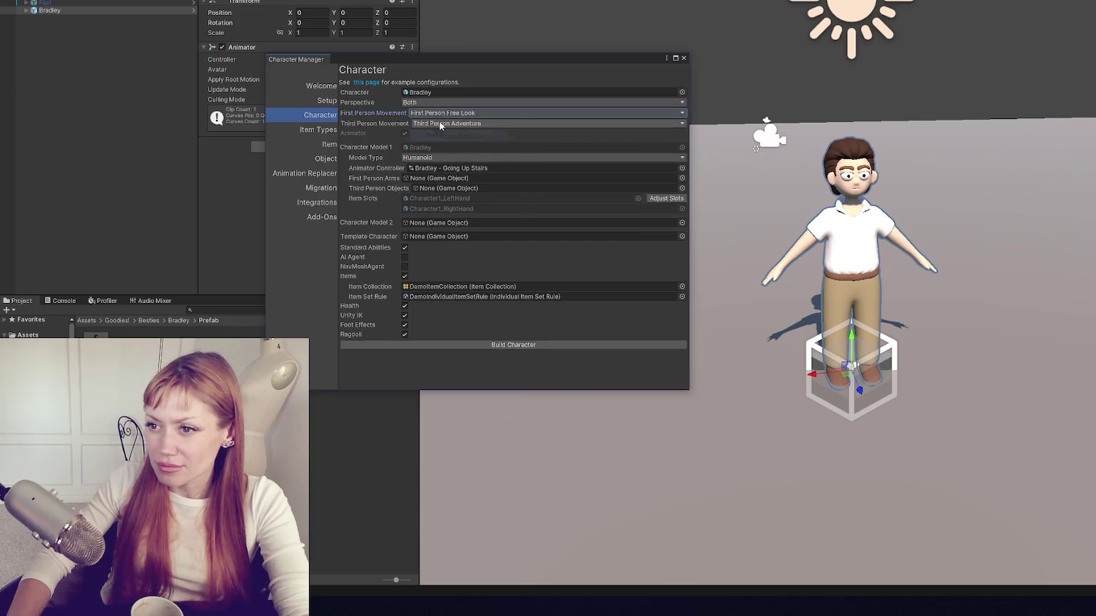
click(449, 123)
click(452, 137)
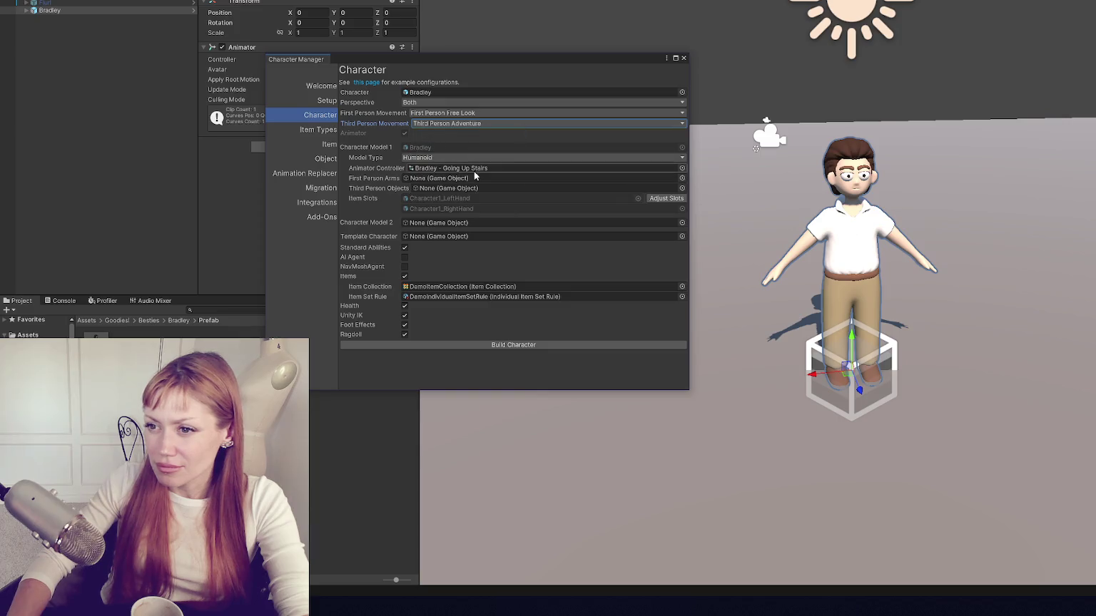
Step: Turn off Health and Items and turn on NavMeshAgent, keeping Ragdoll enabled
click(404, 307)
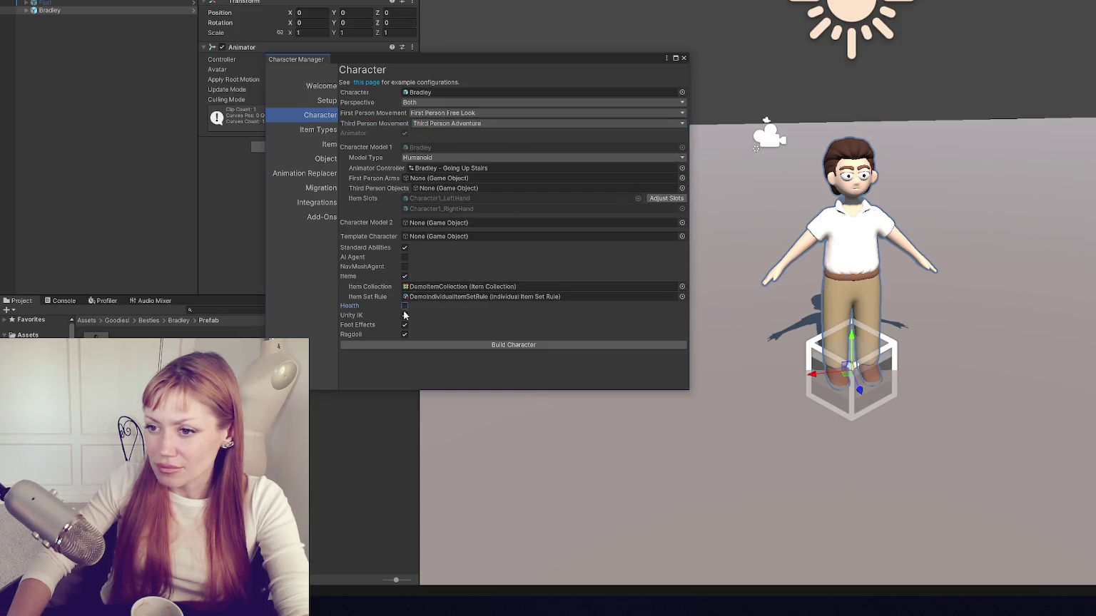
click(405, 335)
click(405, 267)
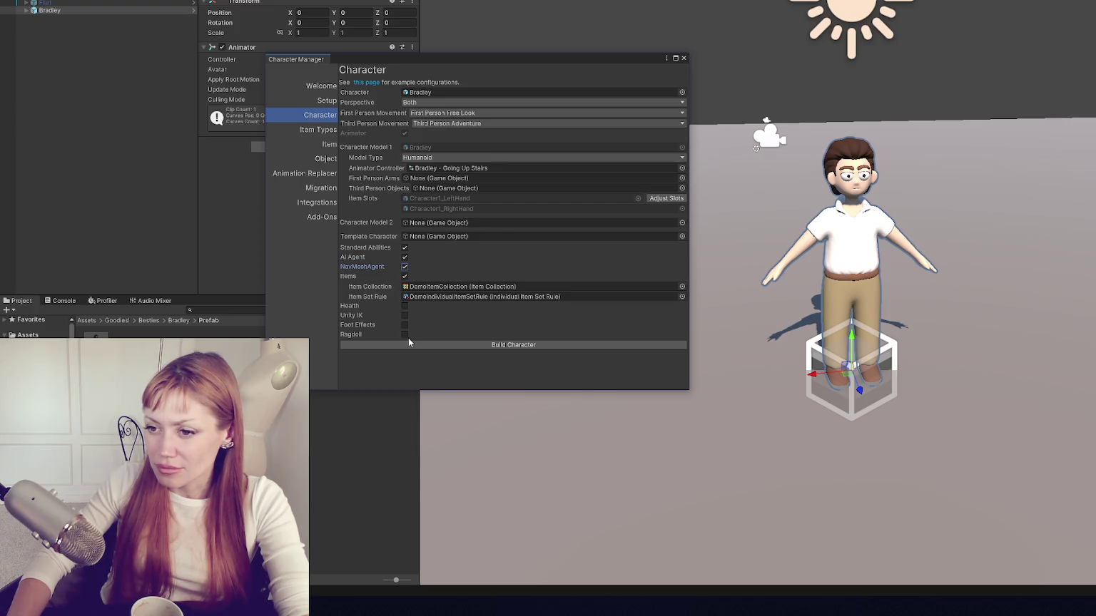
click(404, 334)
click(404, 277)
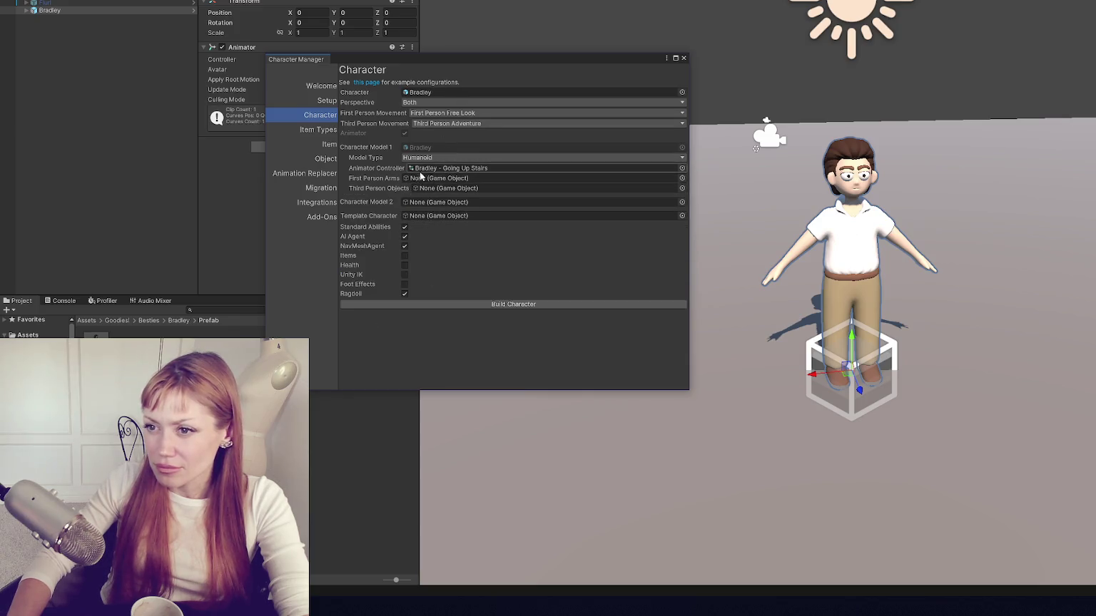
Step: Choose the Demo animator controller, turn off AI Agent, and build the character
drag(420, 57, 531, 48)
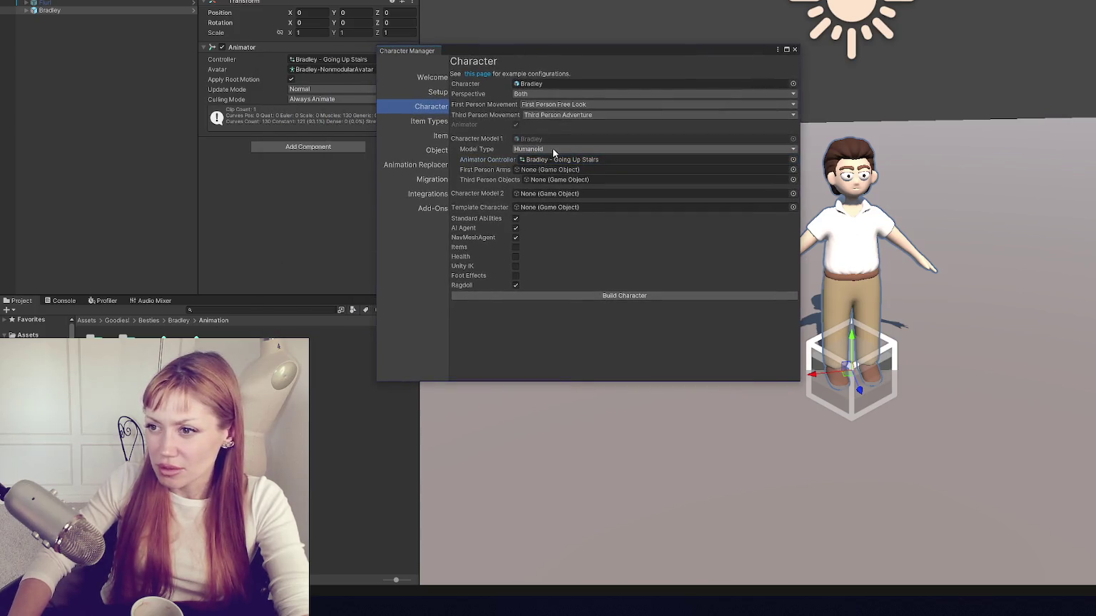
click(793, 159)
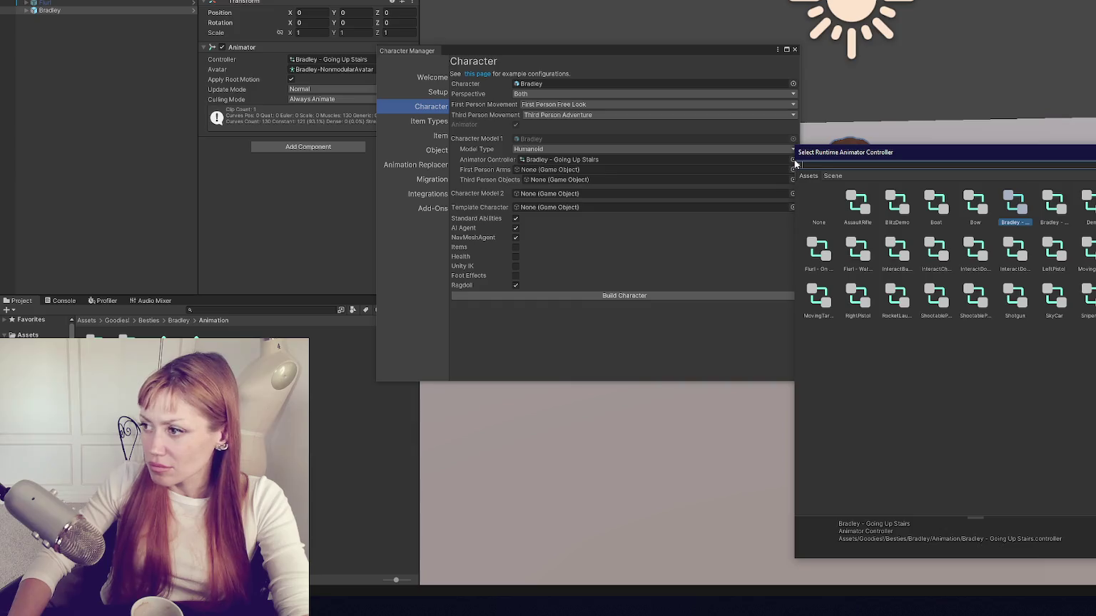
text(de)
double_click(902, 205)
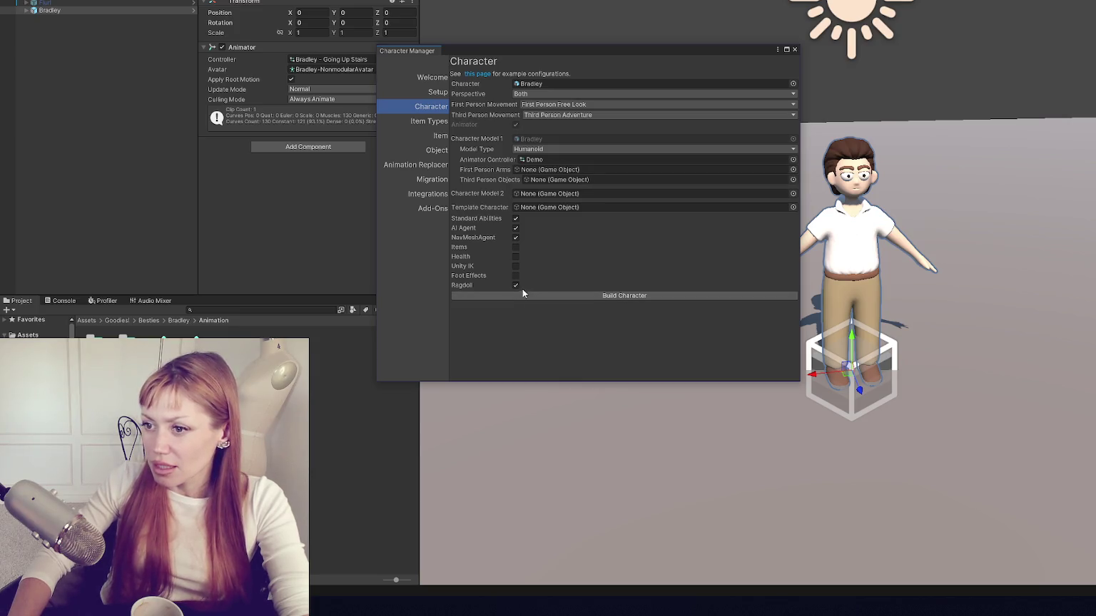
click(515, 228)
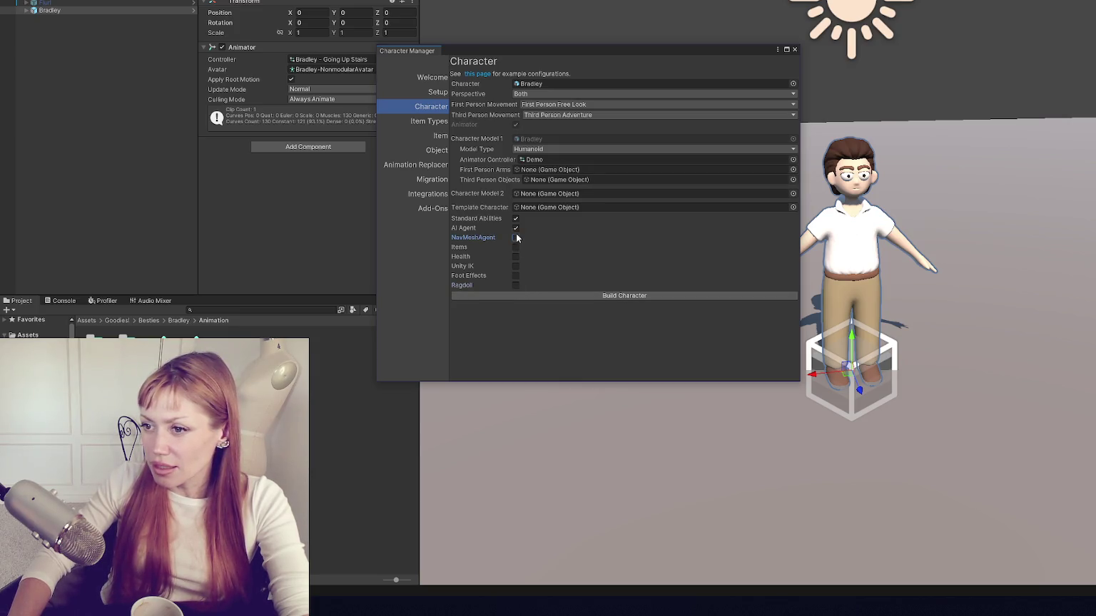
click(572, 297)
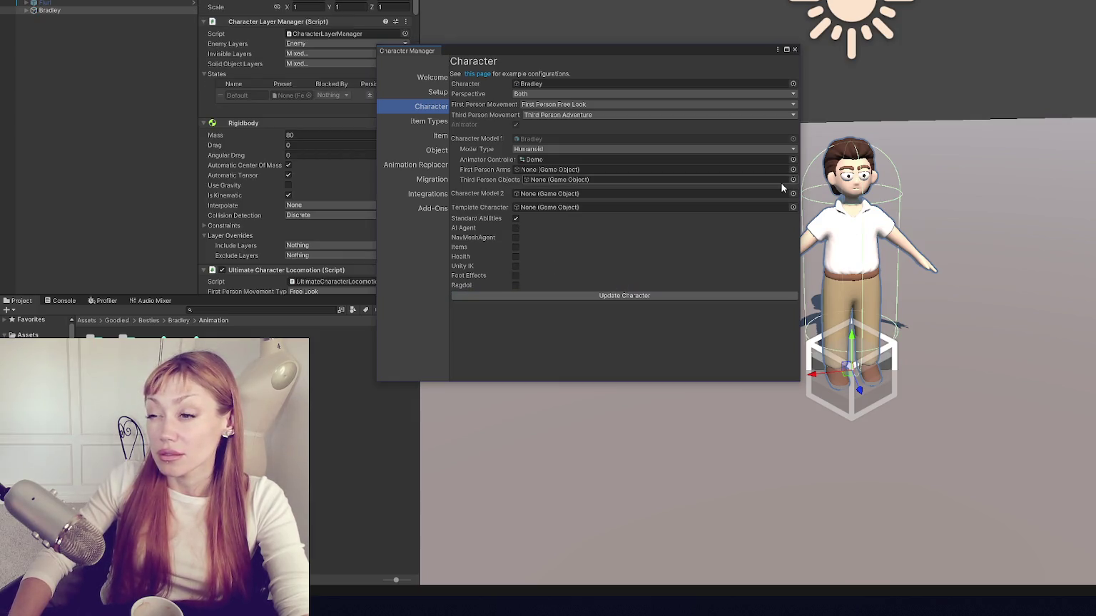
Step: Close the Character Manager and walk Bradley forward and right with W and D in play mode
click(795, 50)
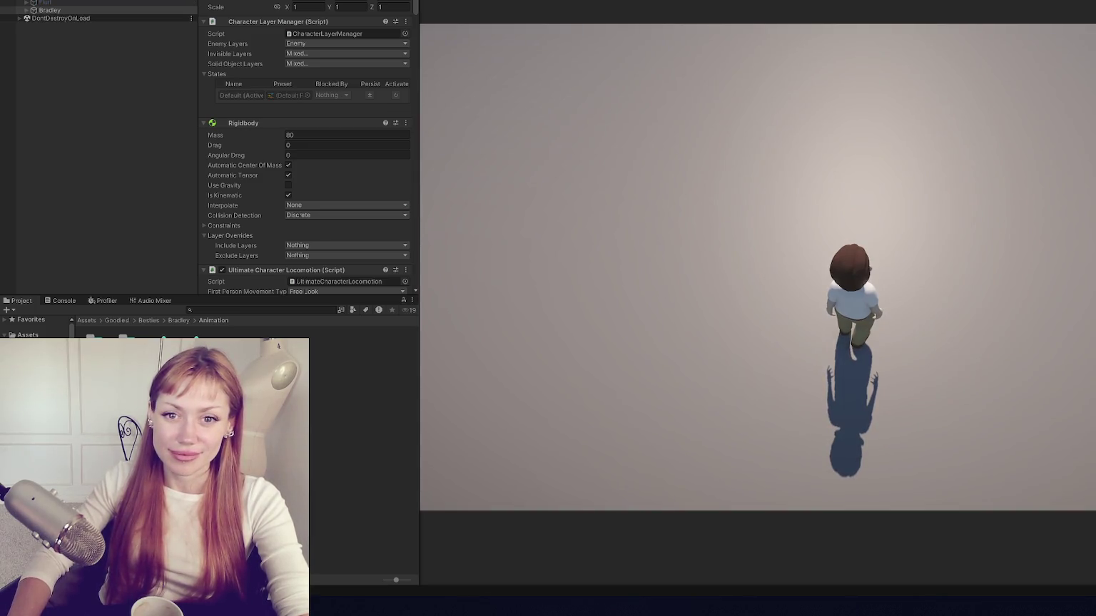
key(w)
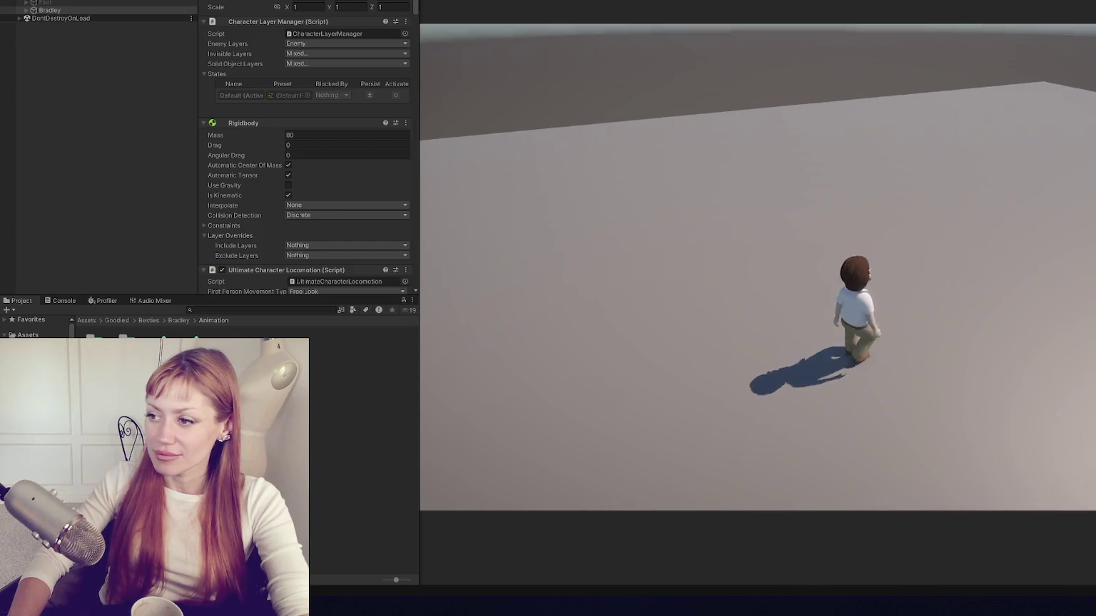
key(d)
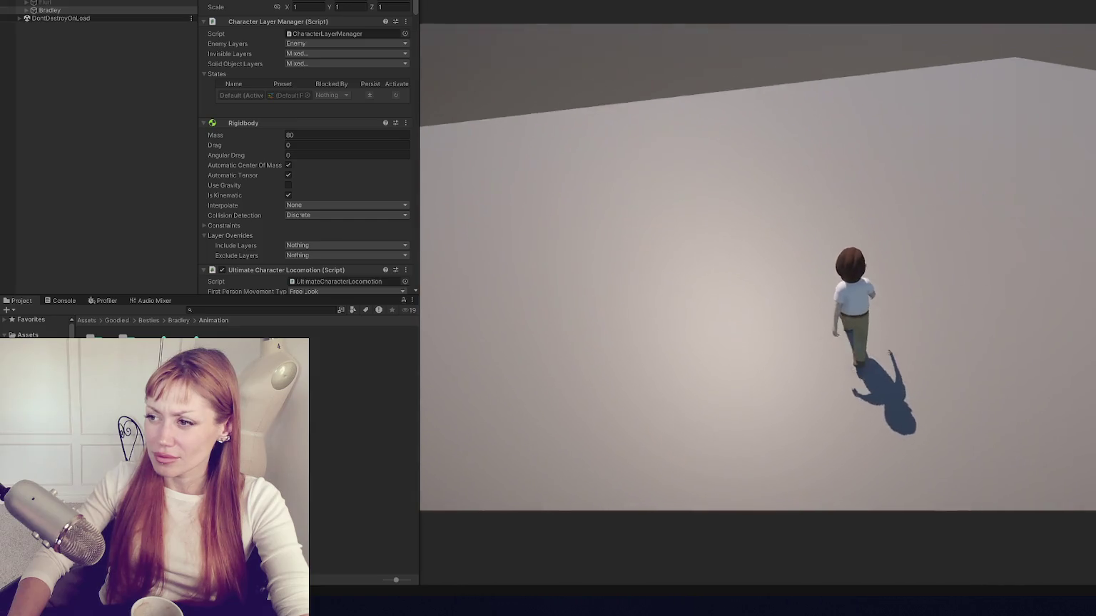
scroll(364, 69, down, 6)
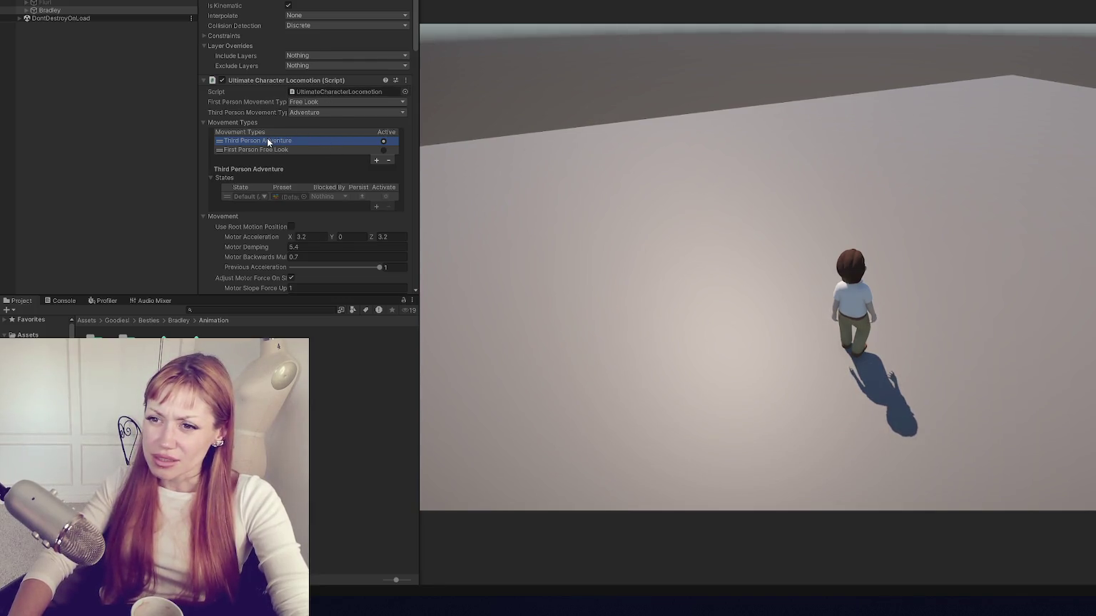
Step: Stop play mode and add the Third Person Point Click movement type
click(377, 162)
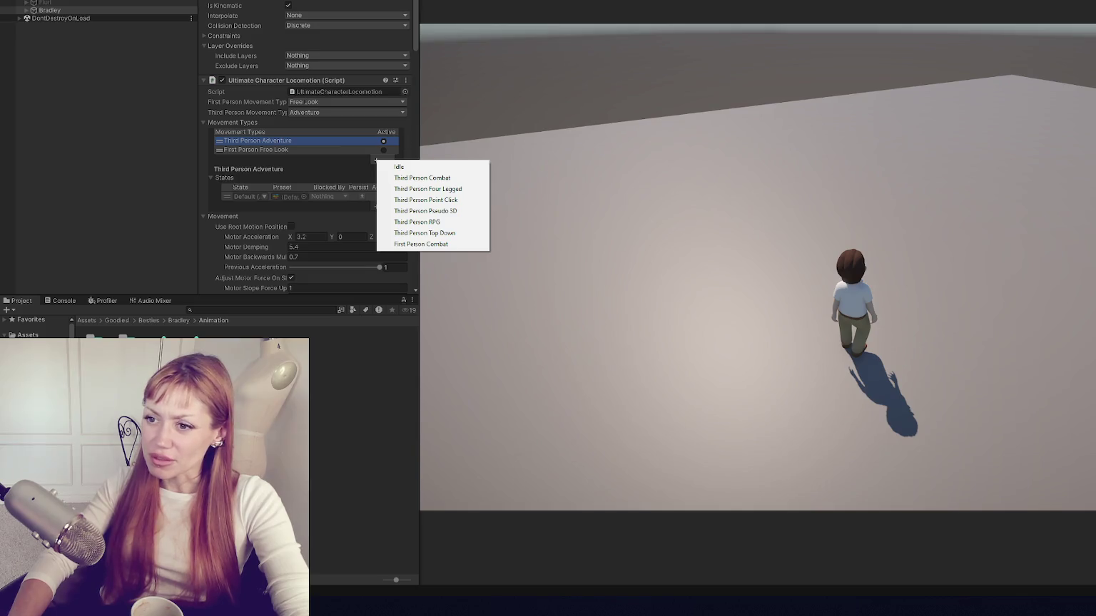
key(ctrl+p)
click(377, 161)
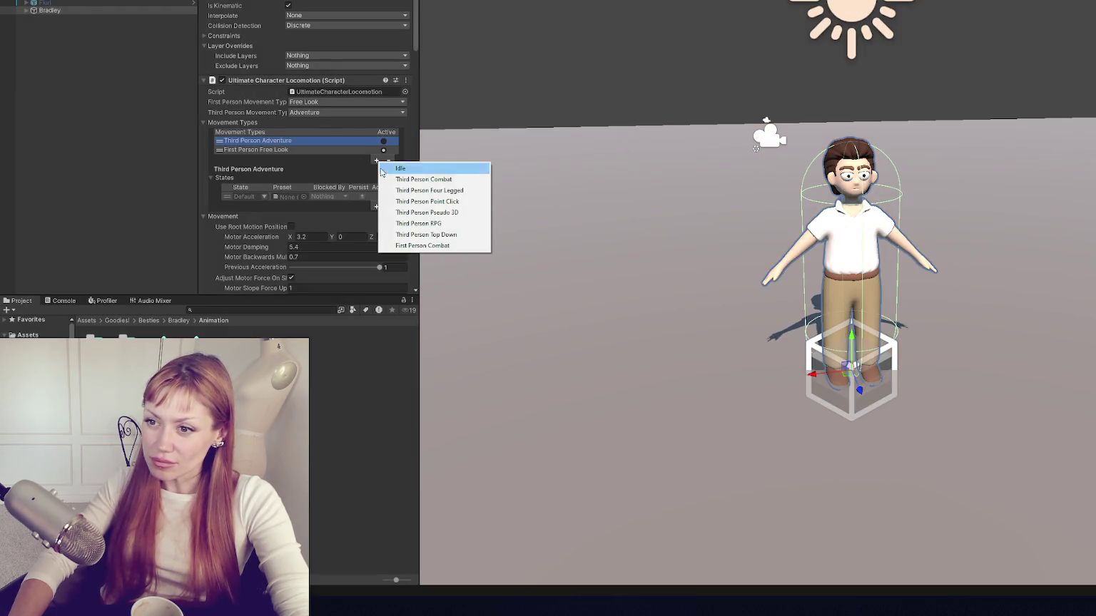
click(471, 202)
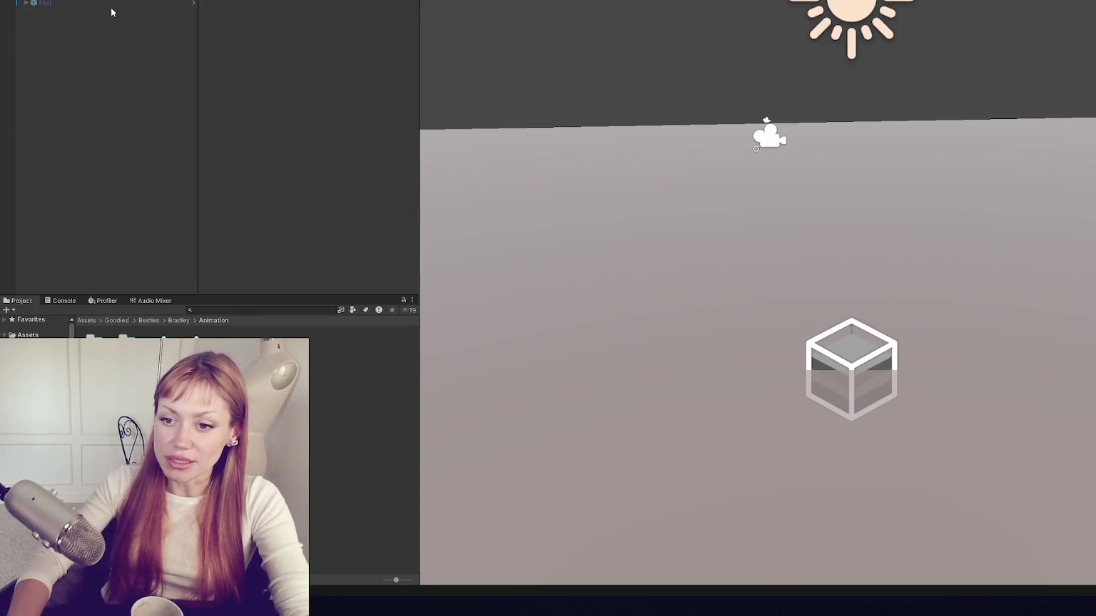
right_click(203, 14)
key(Escape)
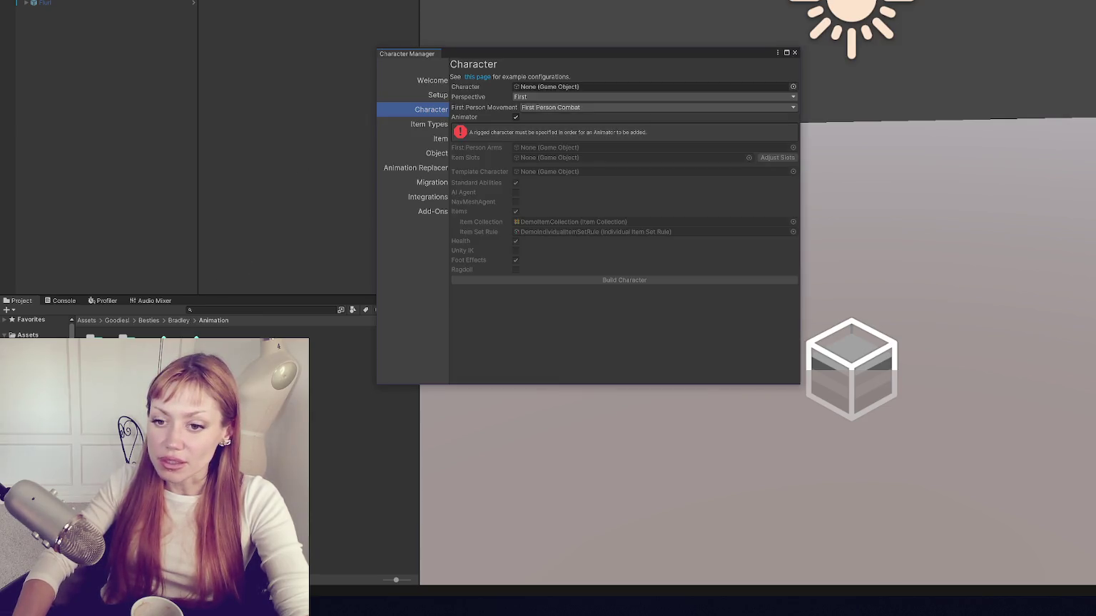
Step: Place the Bradley prefab in the scene, assign it, and choose Both, Free Look, Third Person Point Click
drag(95, 337, 86, 114)
mouse_move(55, 12)
mouse_down()
mouse_move(557, 89)
mouse_move(545, 87)
mouse_up()
click(528, 97)
click(537, 129)
click(540, 108)
click(553, 129)
click(556, 118)
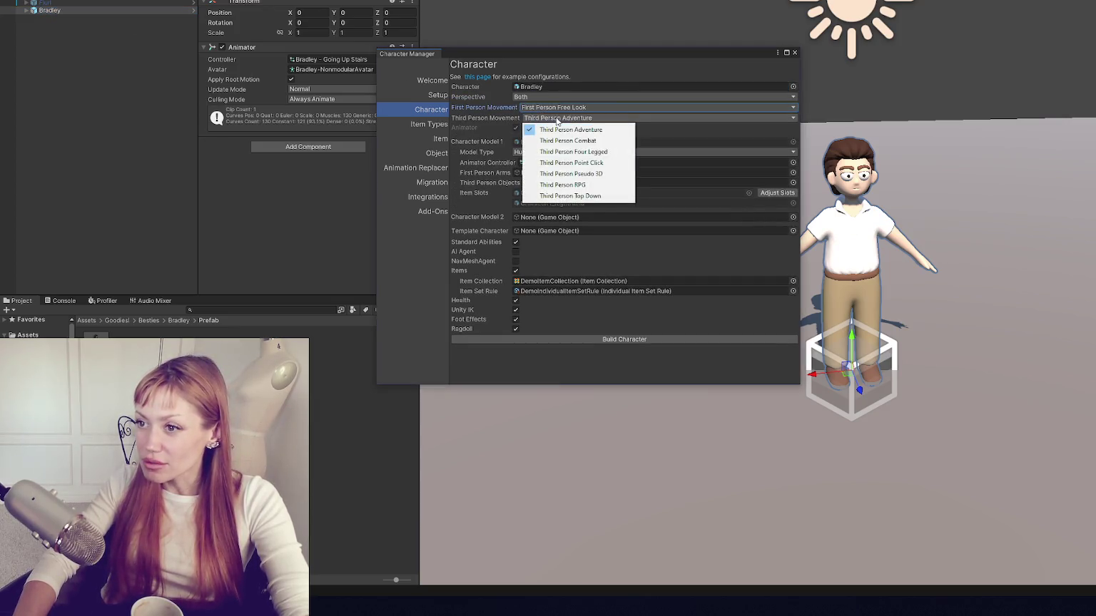
click(570, 162)
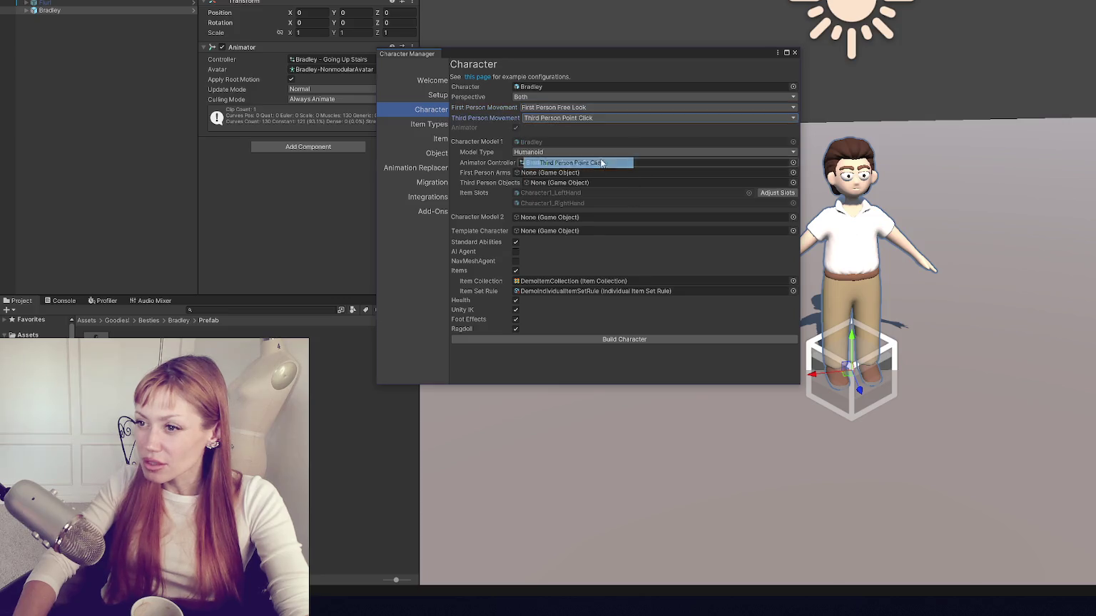
Step: Turn off Items, enable AI Agent and NavMeshAgent, pick the Demo controller, and build the character
click(516, 272)
click(516, 231)
click(516, 241)
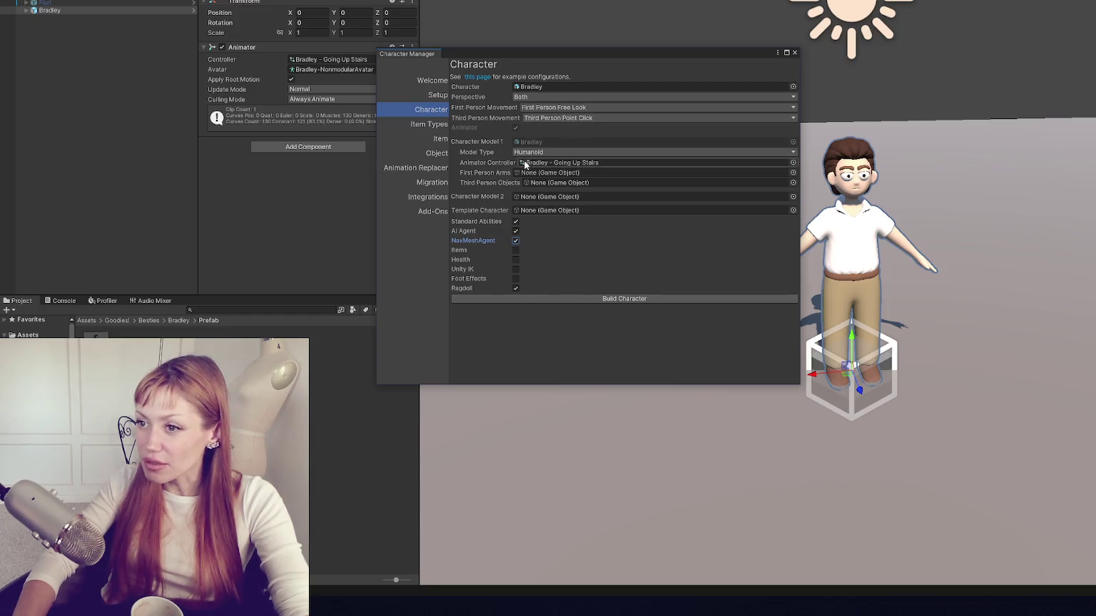
click(793, 163)
double_click(1087, 207)
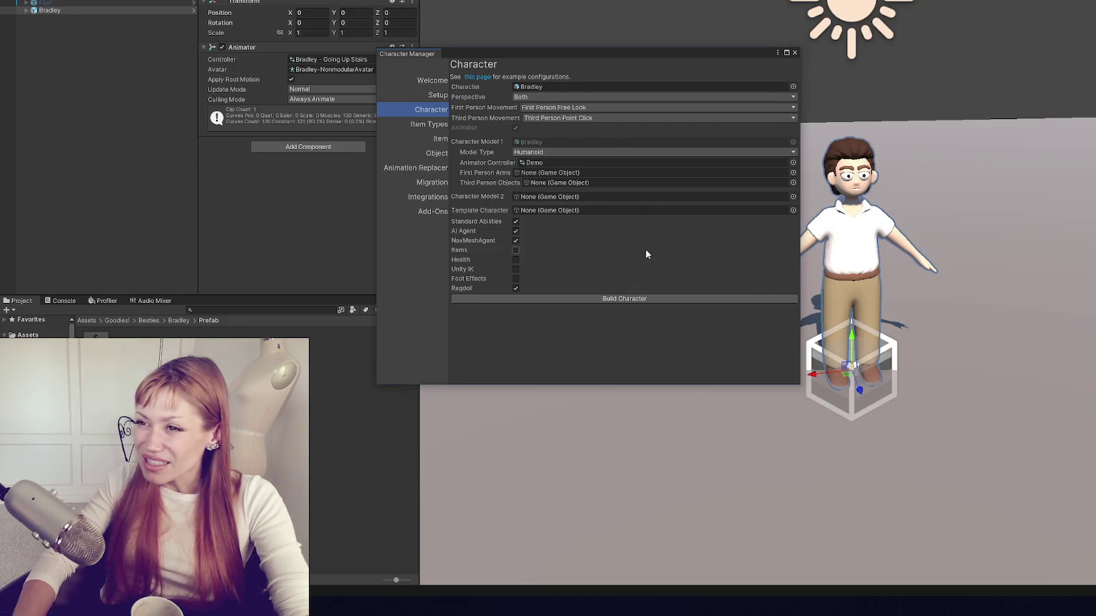
click(603, 299)
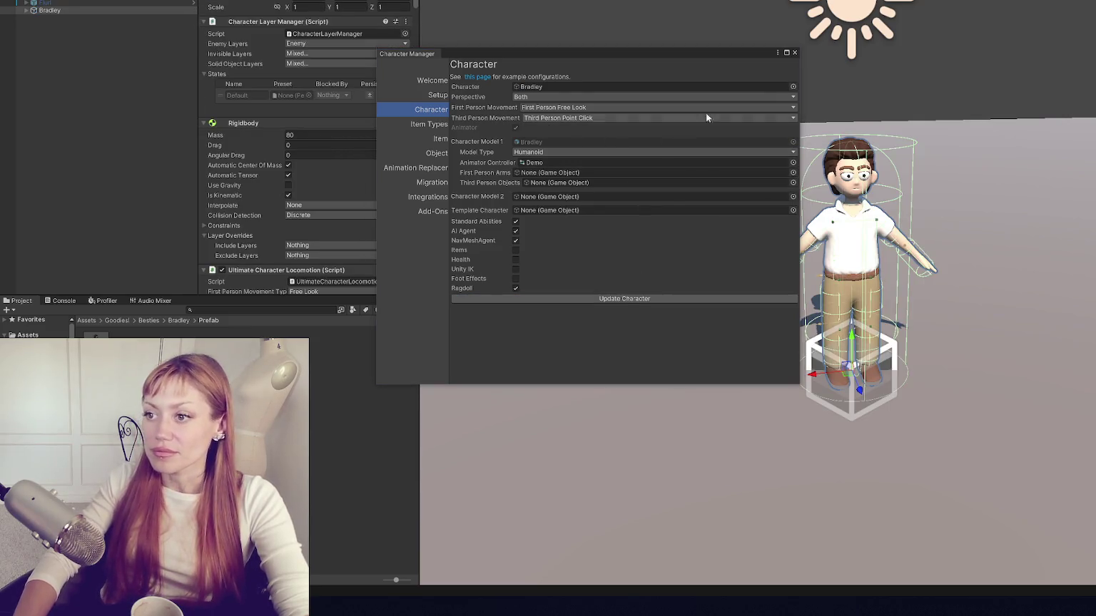
click(794, 52)
scroll(380, 122, down, 4)
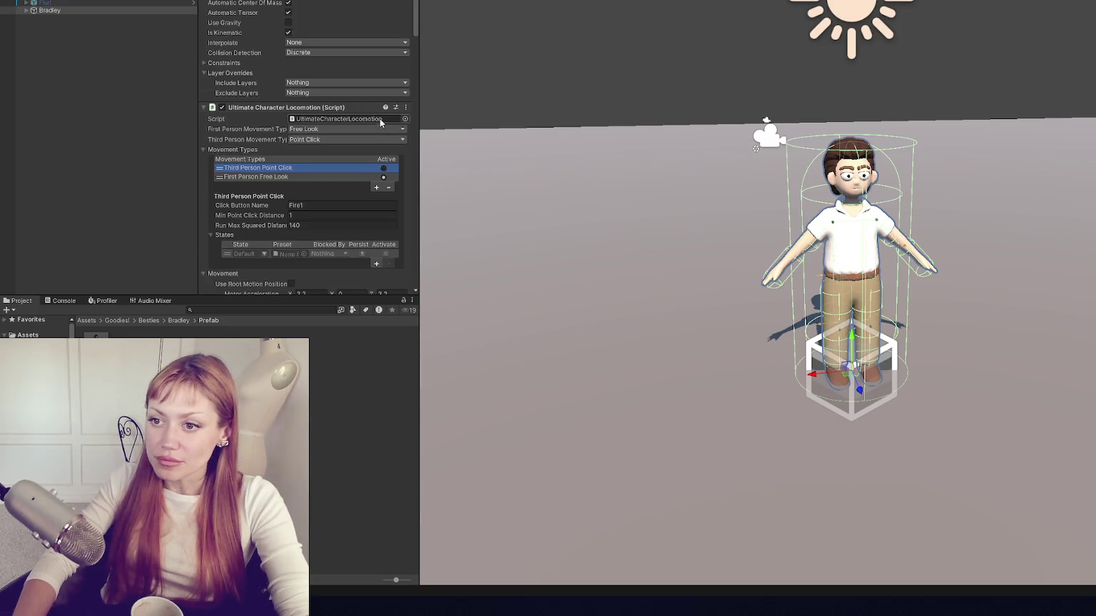
Step: Run and stop the scene, then view the Console's missing Player tag camera error
key(ctrl+p)
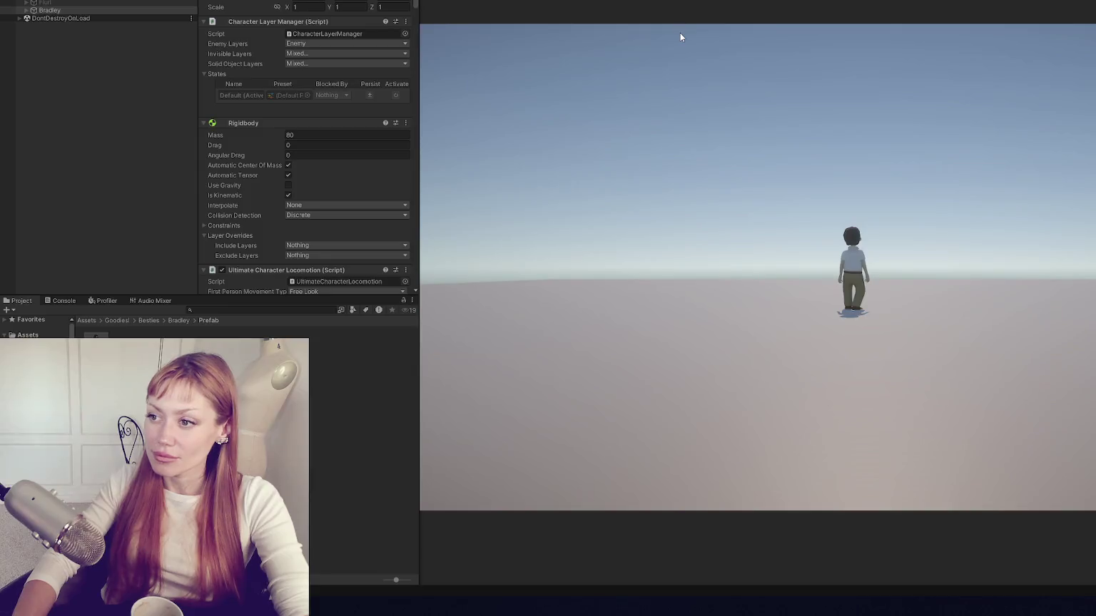
key(ctrl+1)
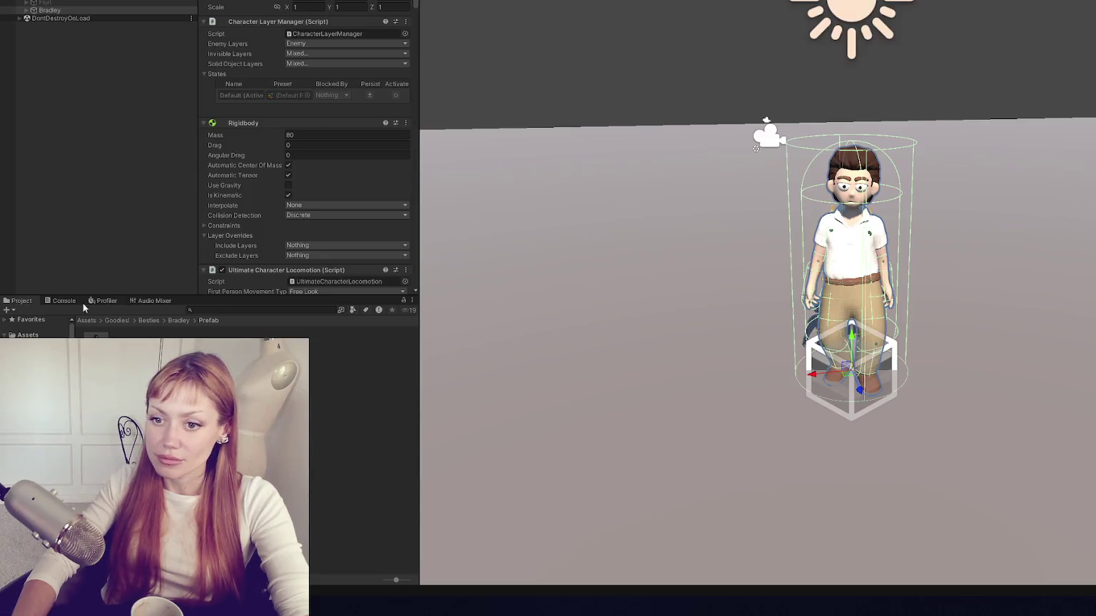
click(62, 300)
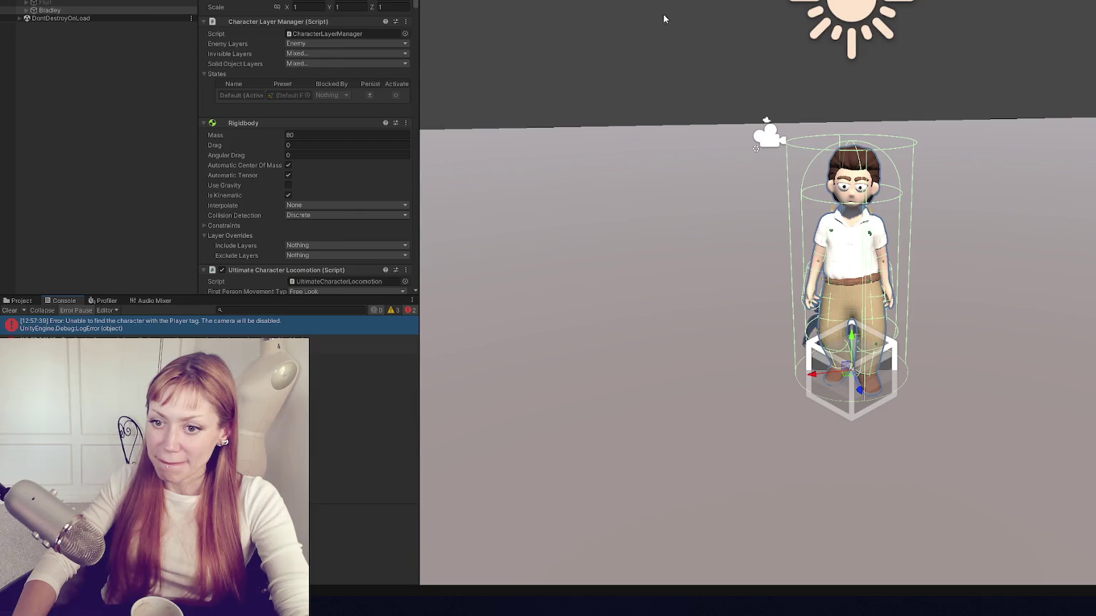
Step: Create an empty GameObject named NavMesh in the hierarchy
right_click(97, 82)
click(178, 198)
text(NavMesh)
key(Return)
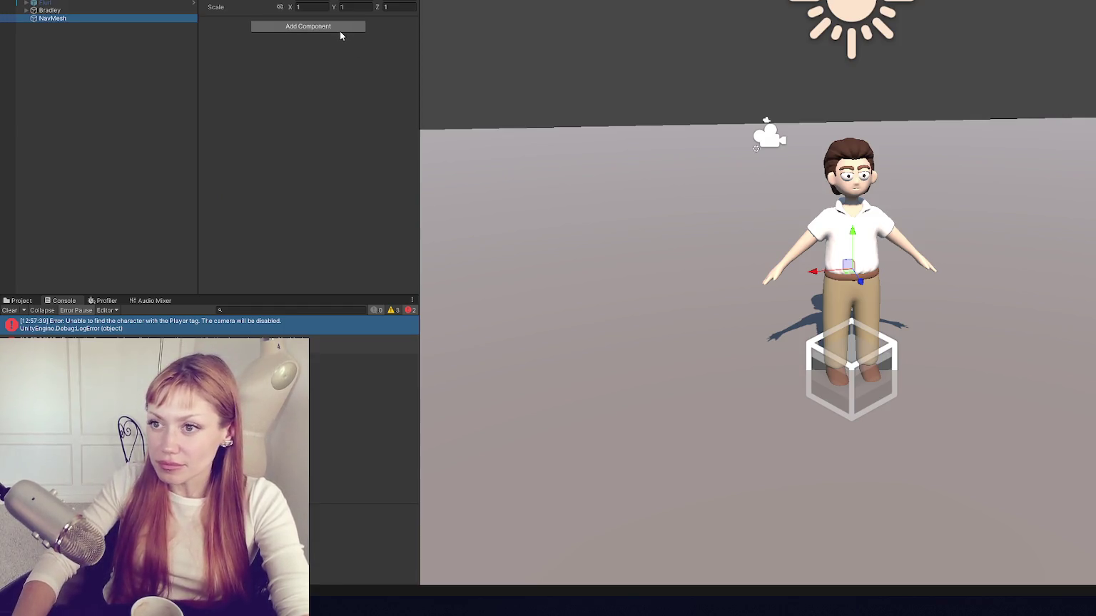
Step: Search its components for 'navmesh', finding only Nav Mesh Agent and Obstacle
click(340, 31)
text(navm)
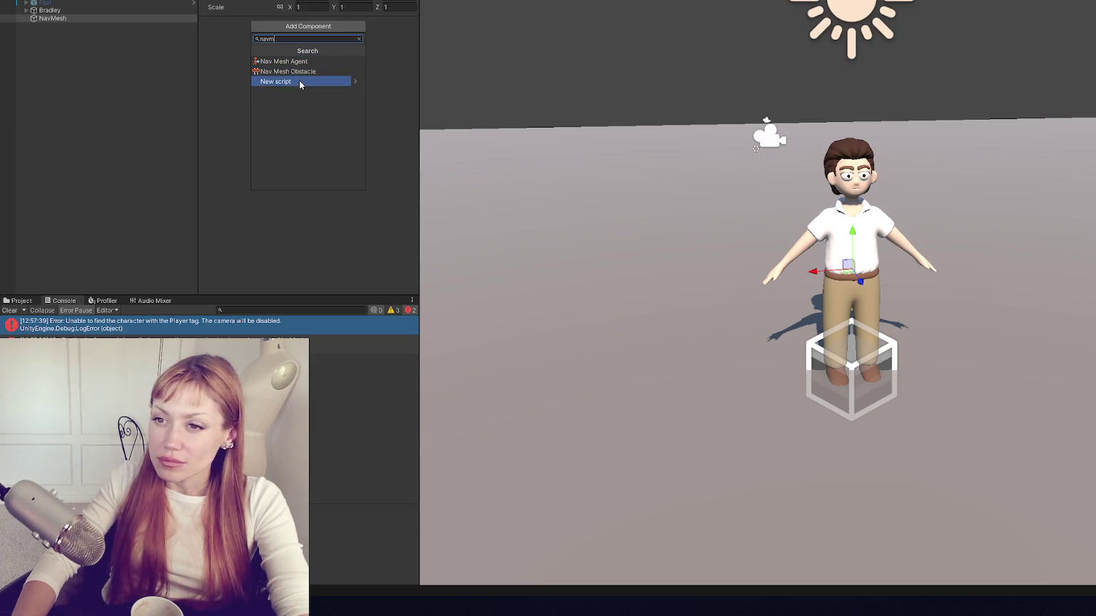
key(BackSpace)
key(BackSpace)
key(BackSpace)
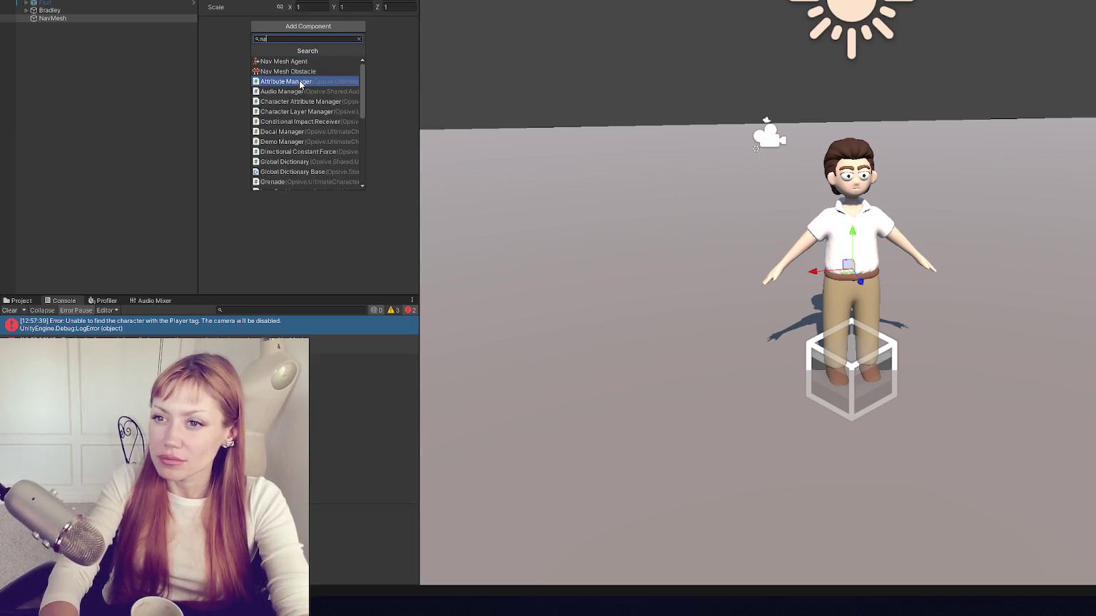
text(av)
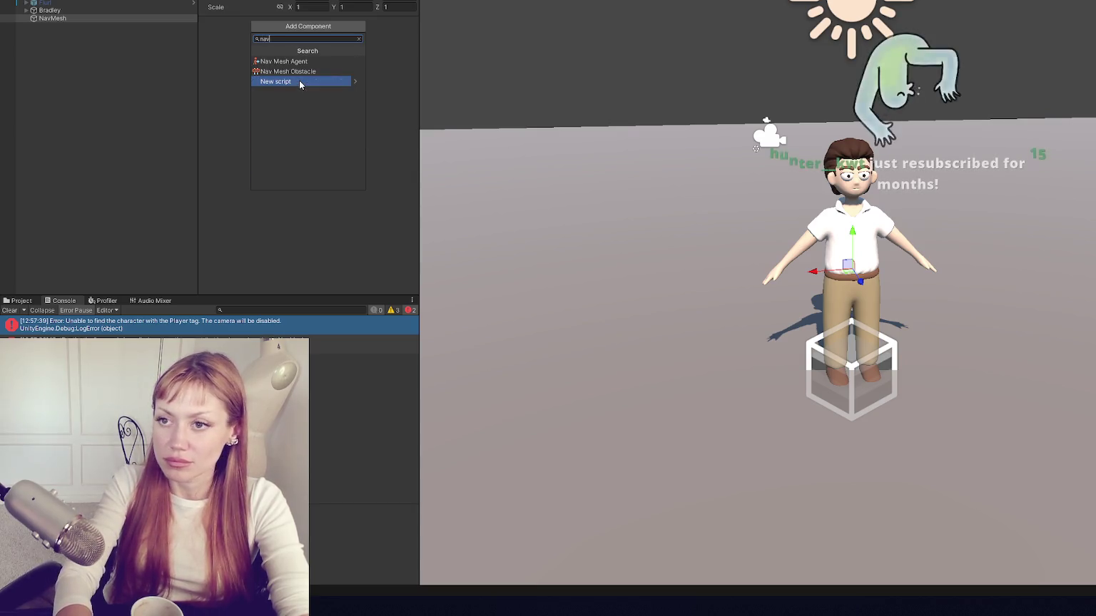
text(mesh)
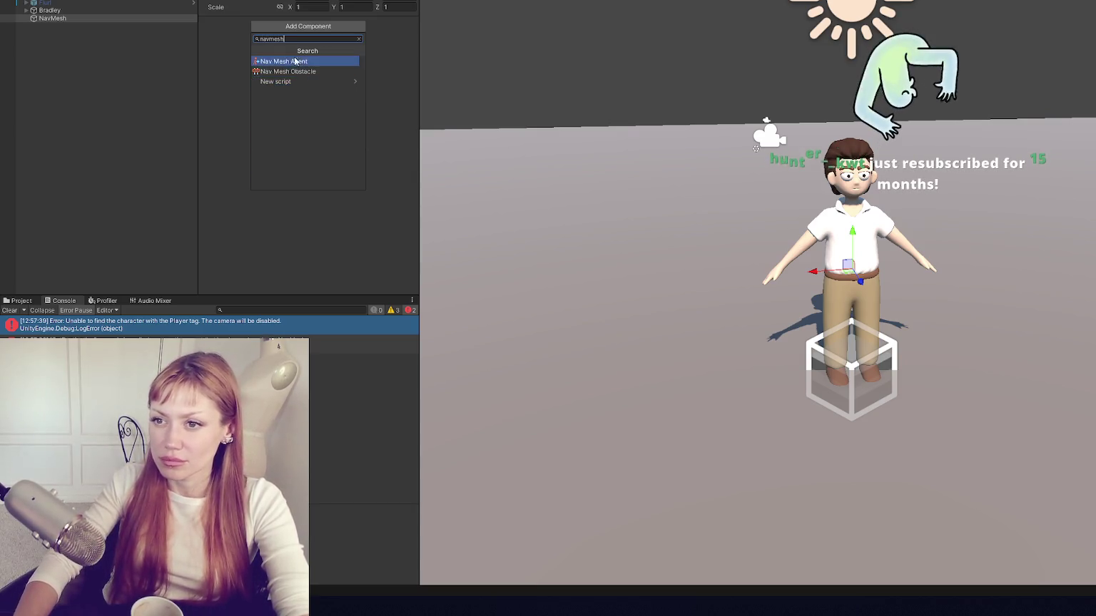
click(220, 47)
right_click(112, 17)
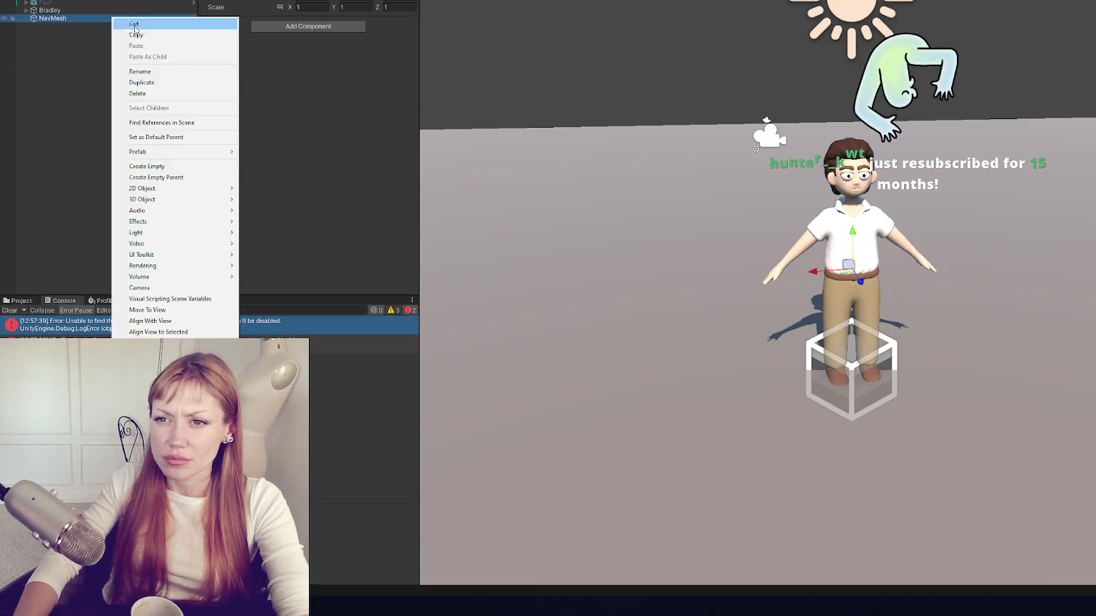
Step: Delete the NavMesh object from the scene
click(154, 94)
click(236, 1)
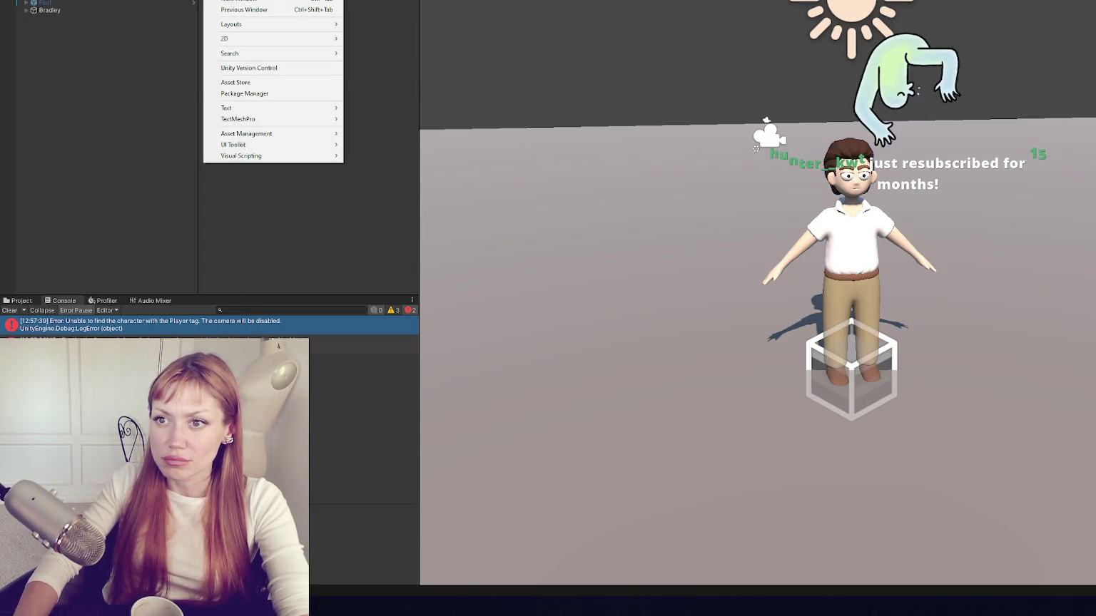
click(126, 76)
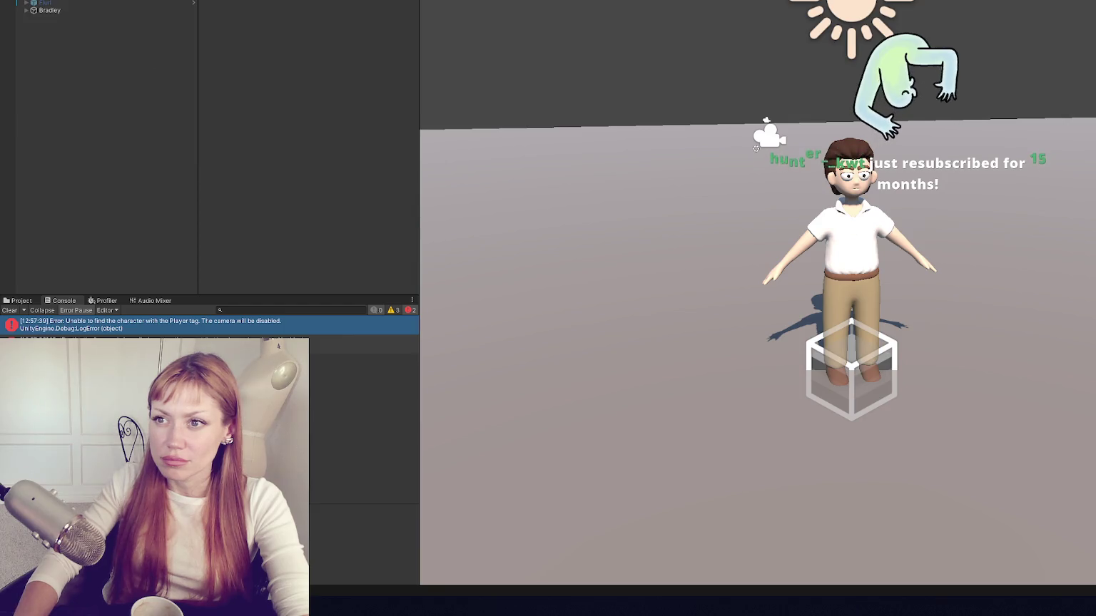
Step: Open the Package Manager and switch the package source to the Unity Registry
mouse_move(385, 1)
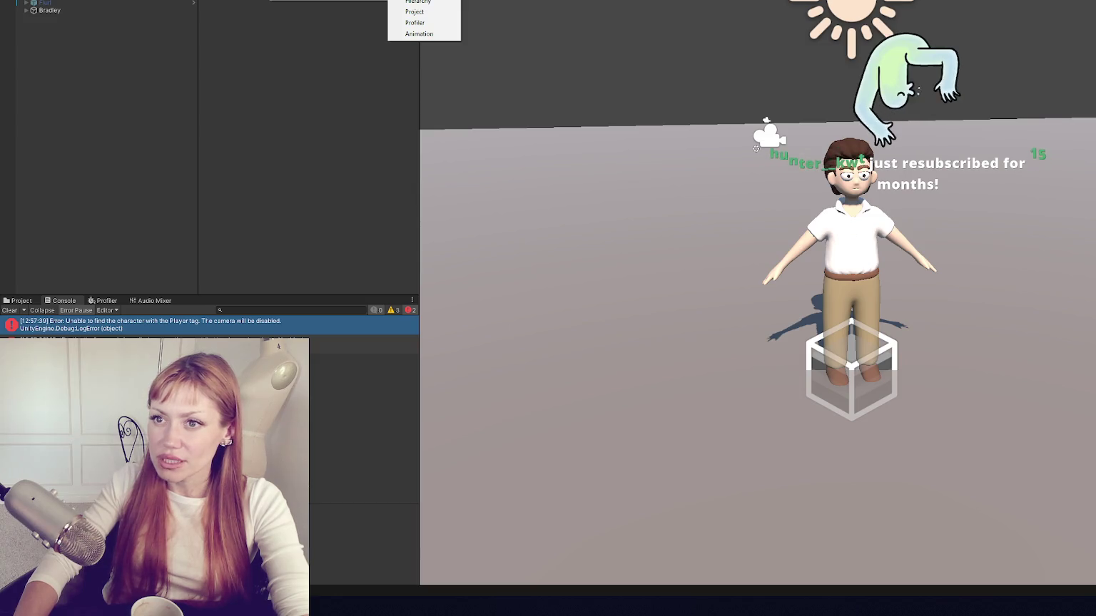
mouse_move(215, 1)
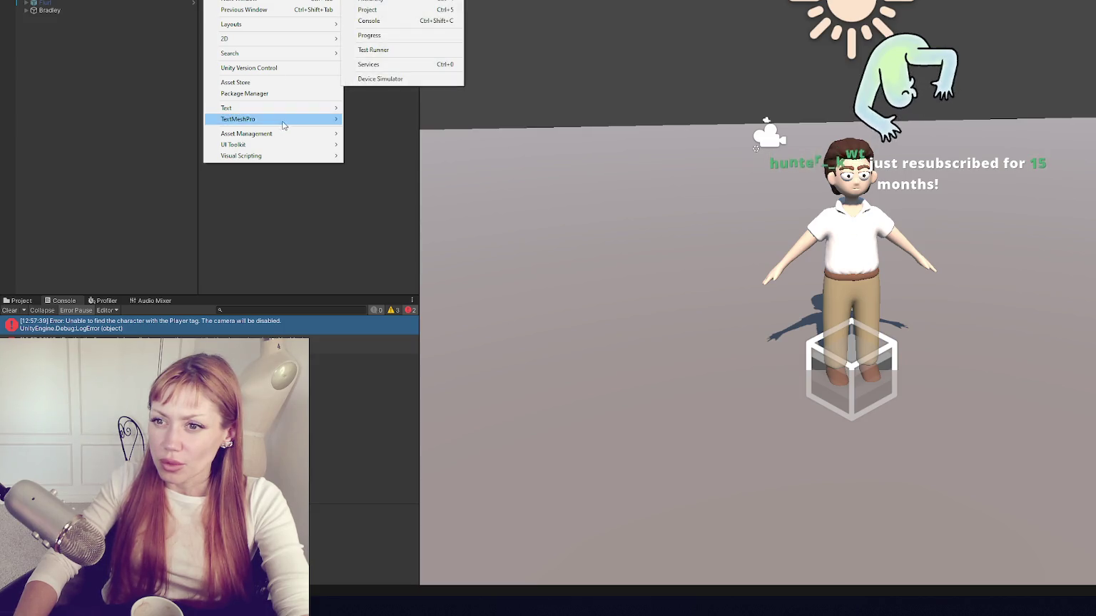
mouse_move(288, 154)
mouse_move(300, 119)
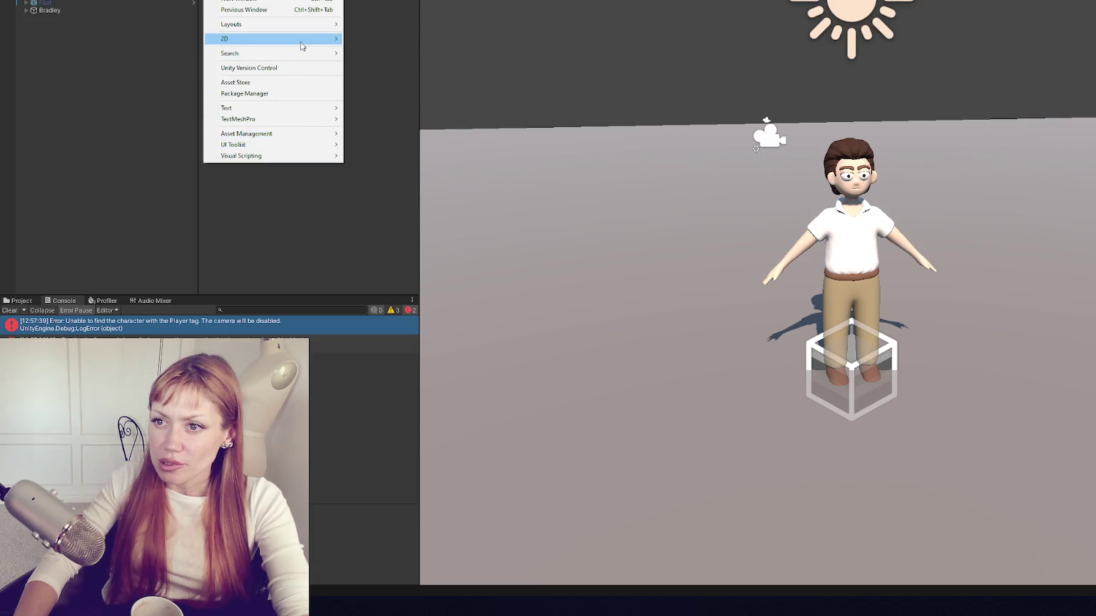
mouse_move(300, 24)
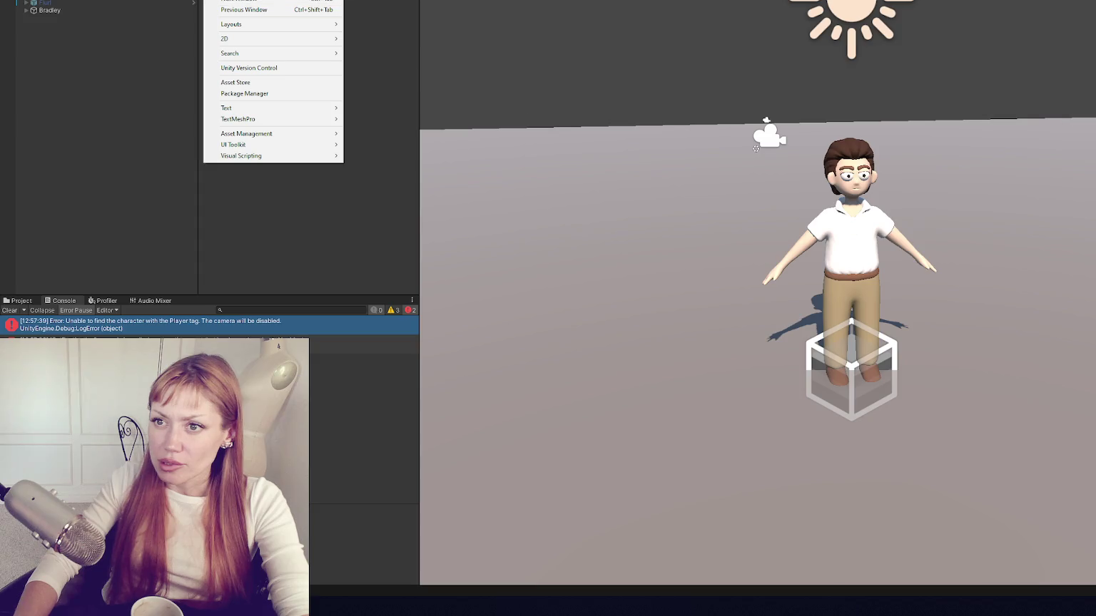
mouse_move(285, 0)
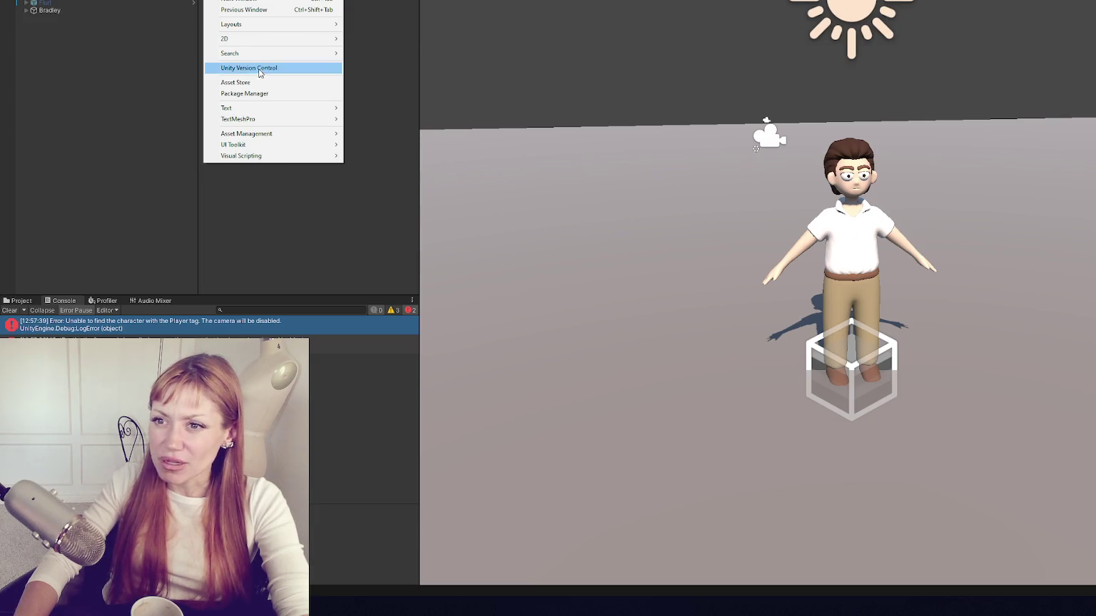
click(244, 93)
click(808, 68)
text(ai)
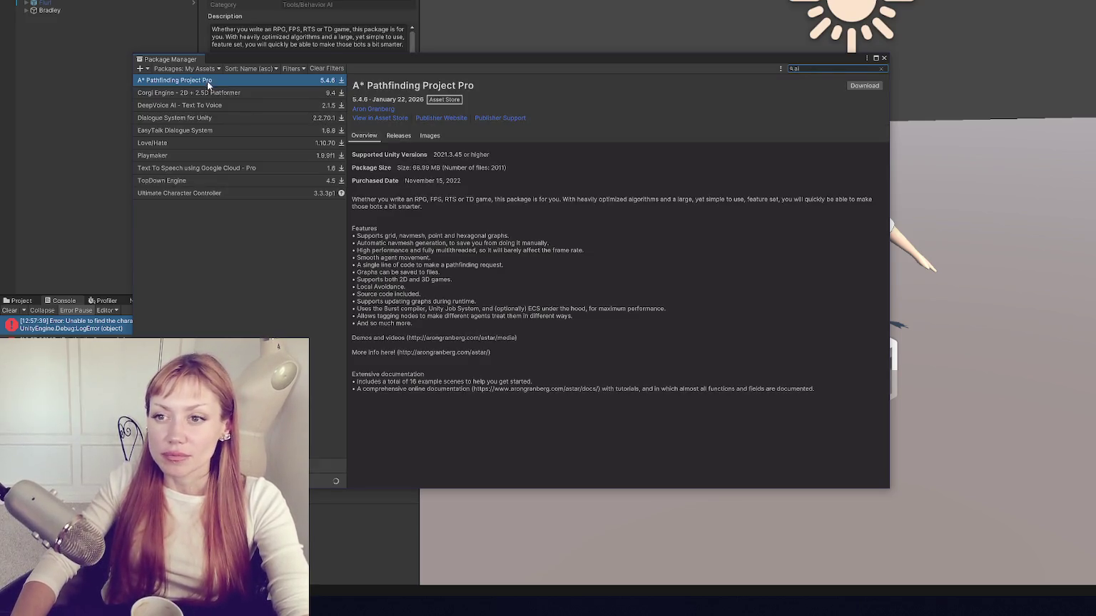
click(207, 69)
click(200, 79)
Step: Search 'ai', install AI Navigation, close the Package Manager, and clear the Console
click(822, 69)
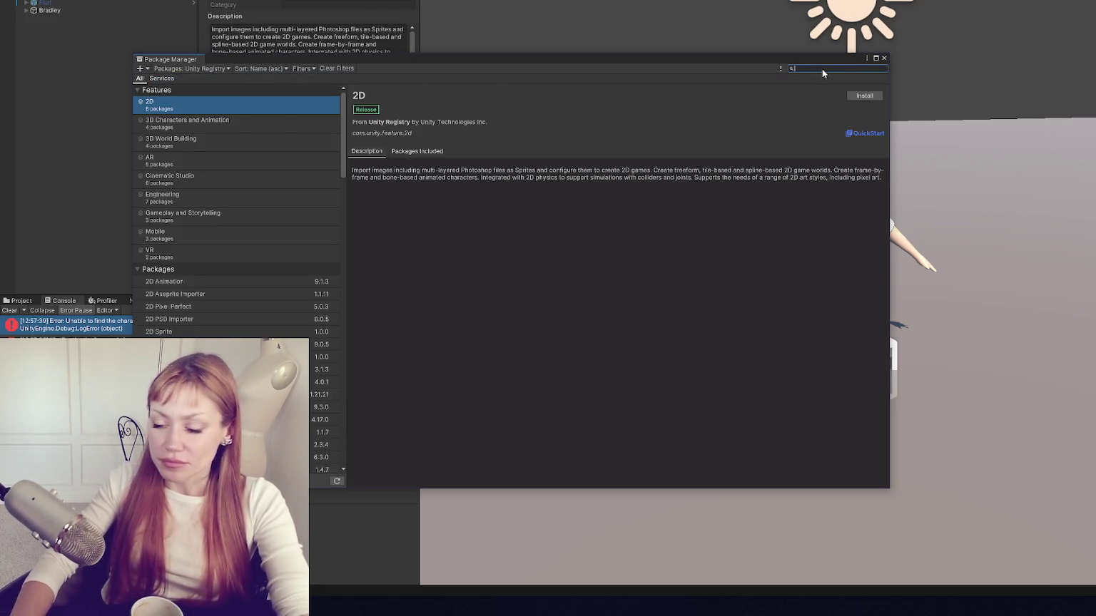
text(ai)
click(863, 96)
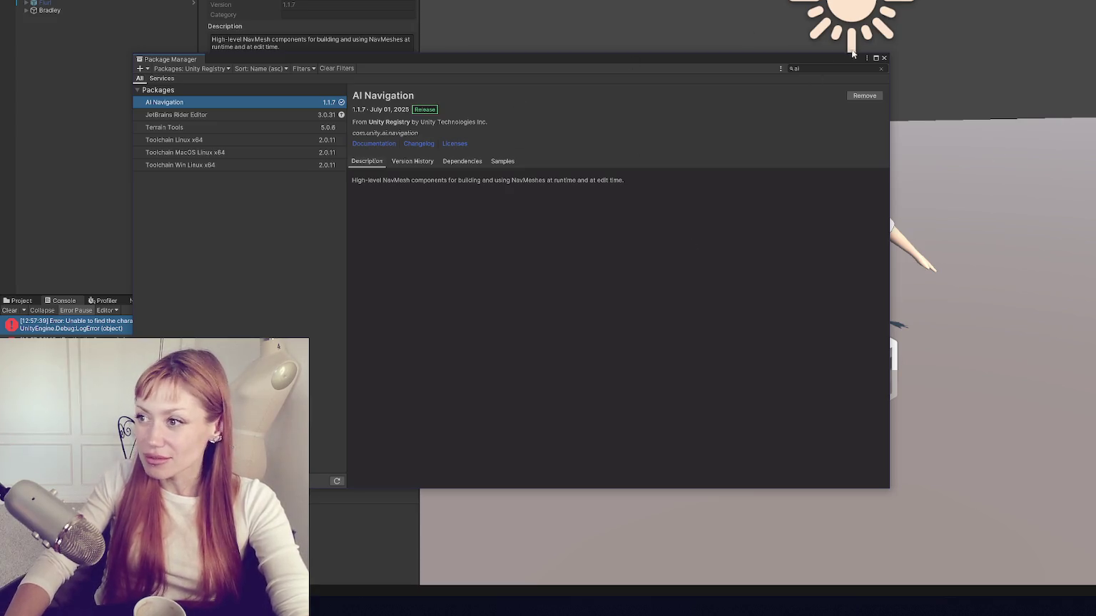
click(883, 59)
click(10, 311)
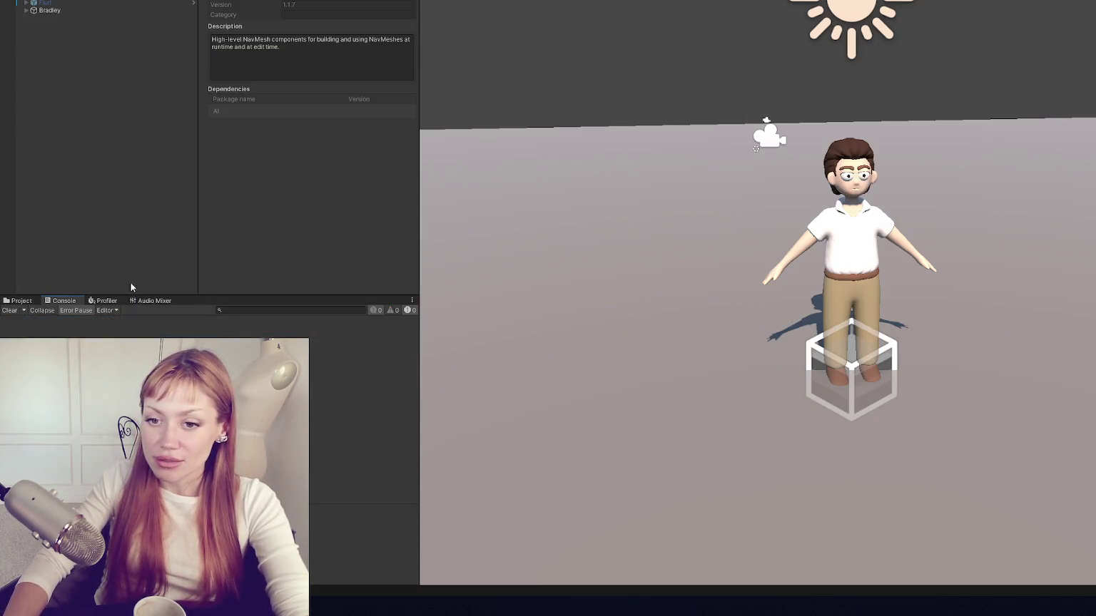
Step: Create an empty object named navMesh in the hierarchy
right_click(85, 37)
click(147, 171)
text(n)
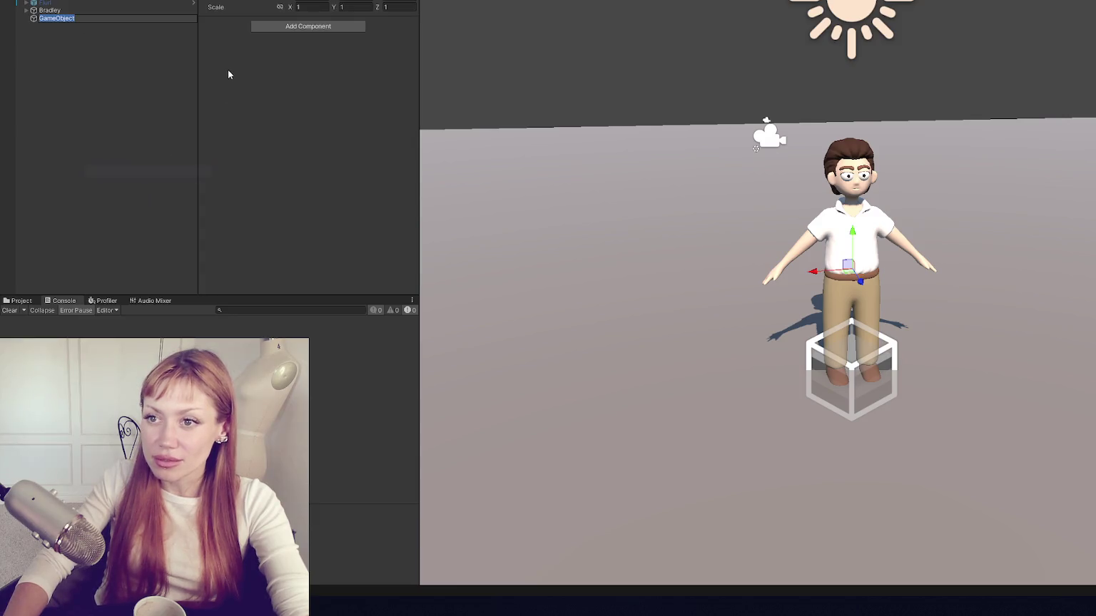
text(avMesh)
key(Return)
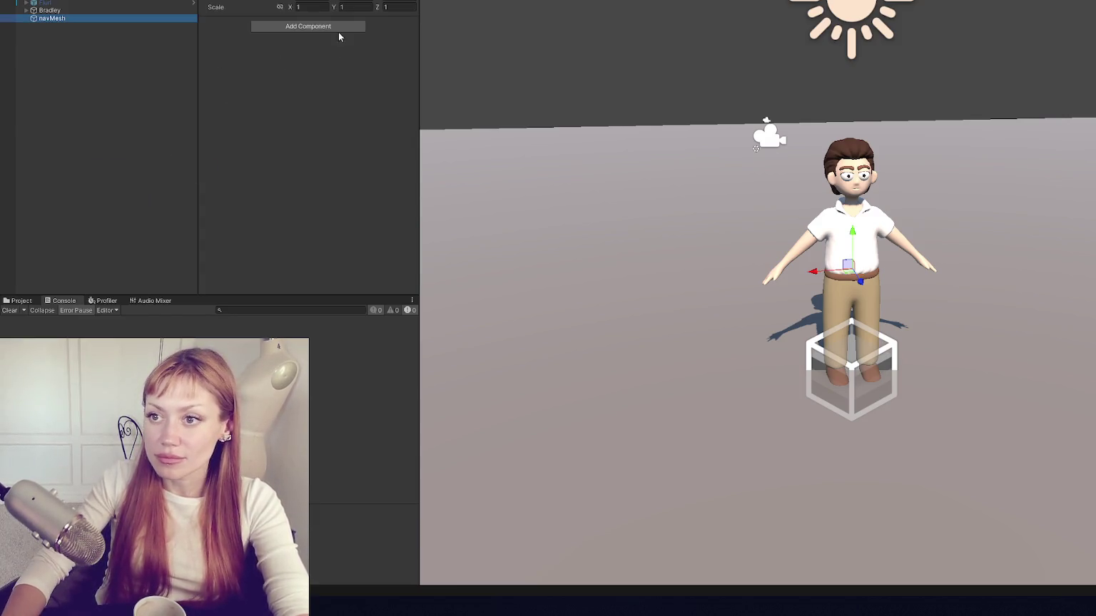
Step: Add a NavMeshSurface component to navMesh and bake the navmesh over the floor
click(336, 28)
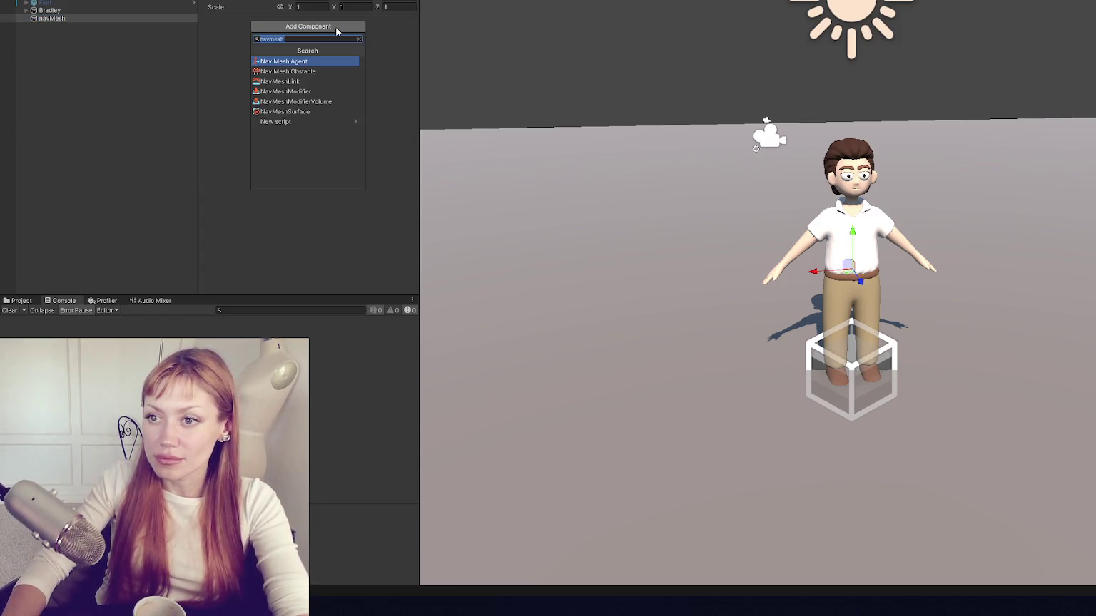
click(330, 111)
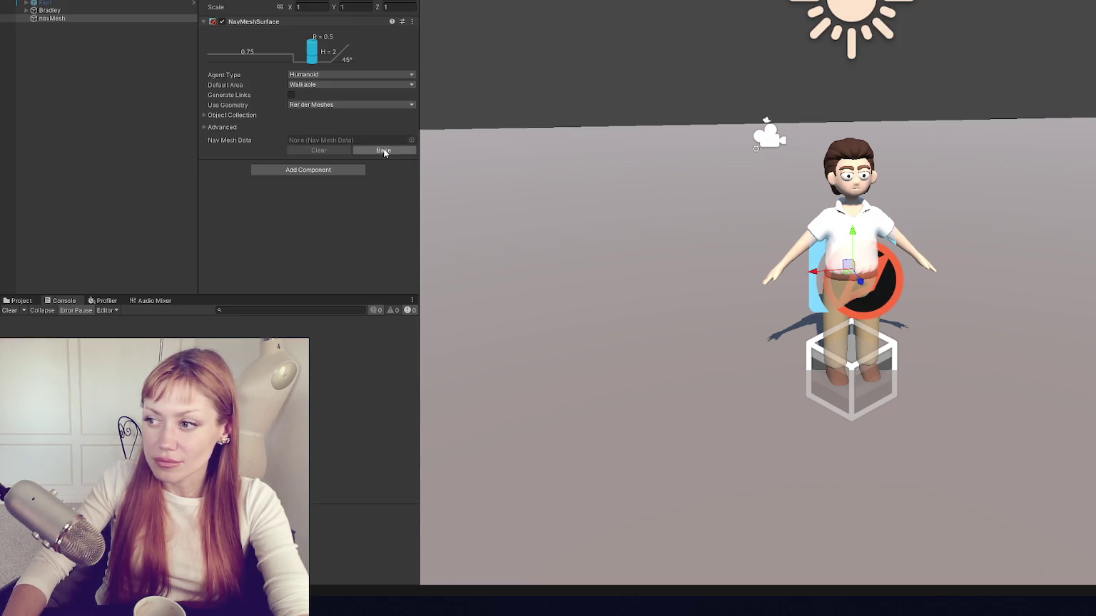
click(383, 151)
click(145, 93)
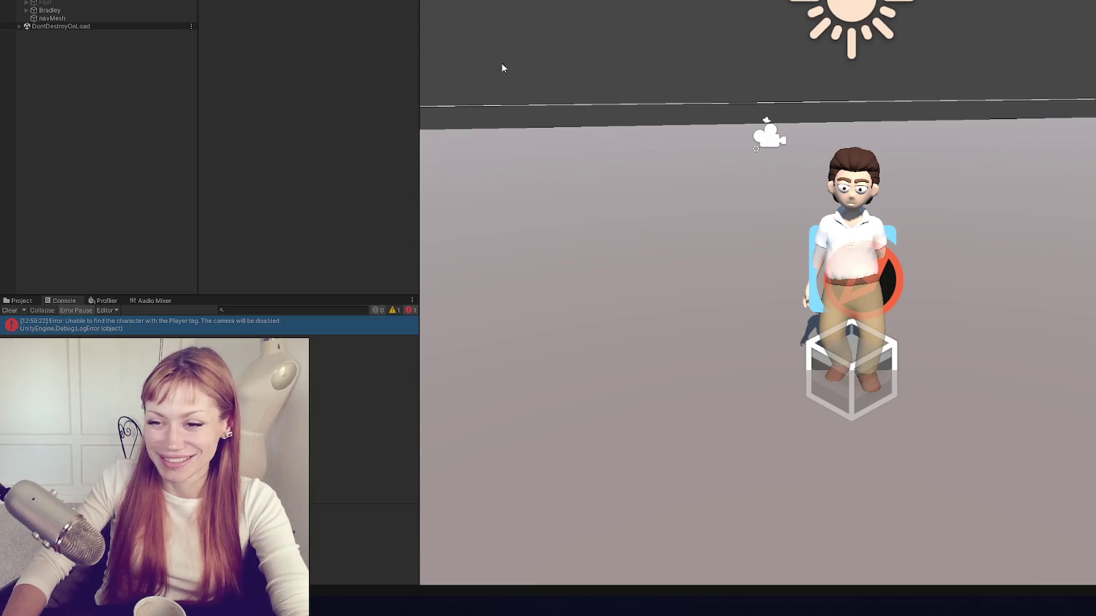
Step: Stop the scene and review Bradley's Character Layer Manager layer masks without changes
key(ctrl+p)
click(131, 15)
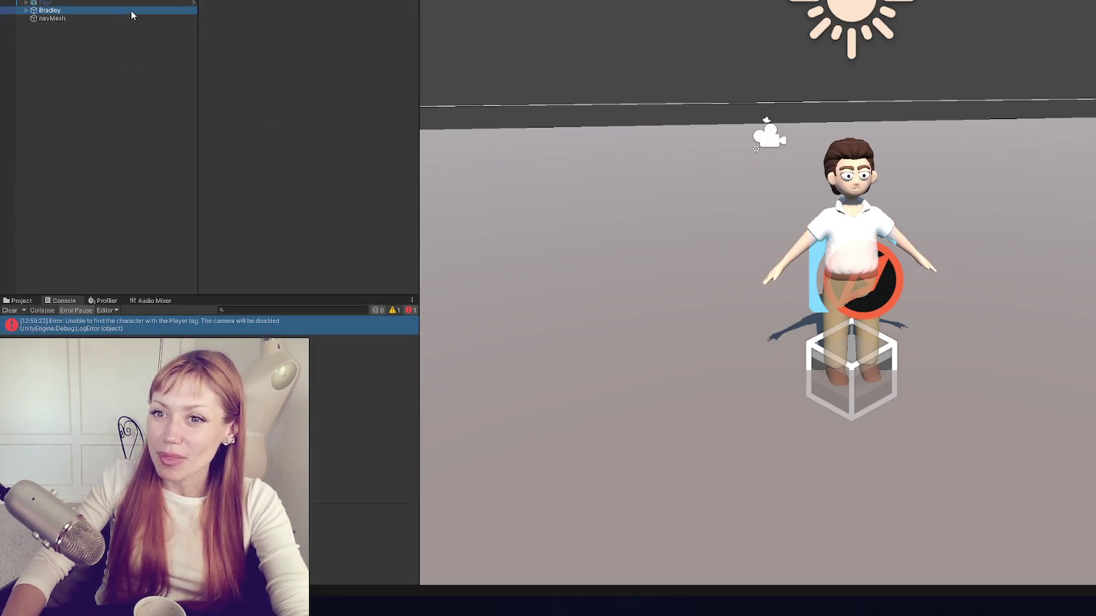
click(307, 53)
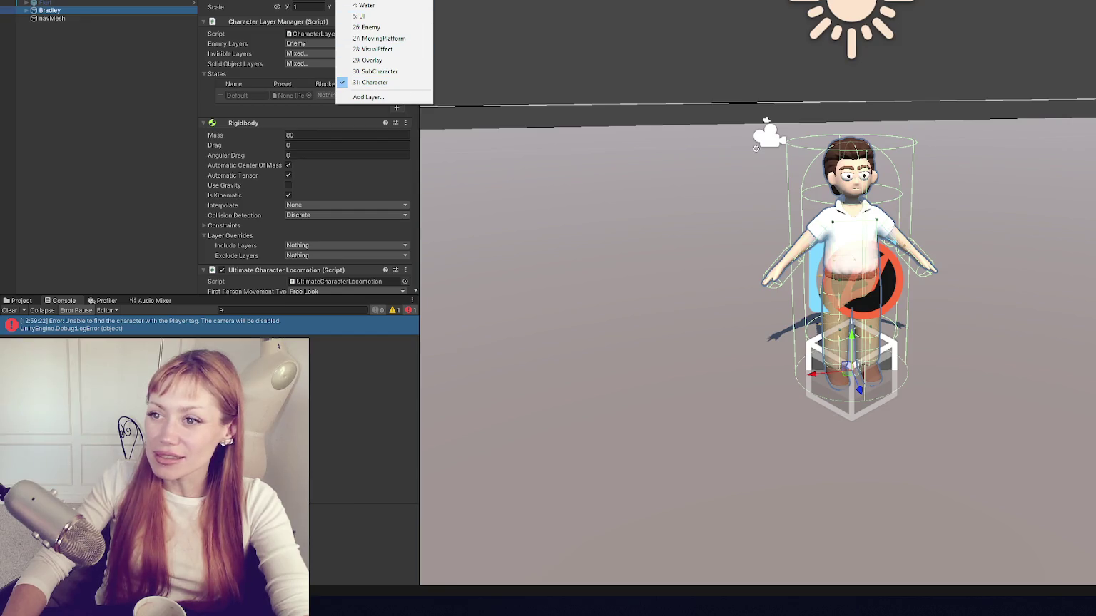
click(307, 64)
click(264, 39)
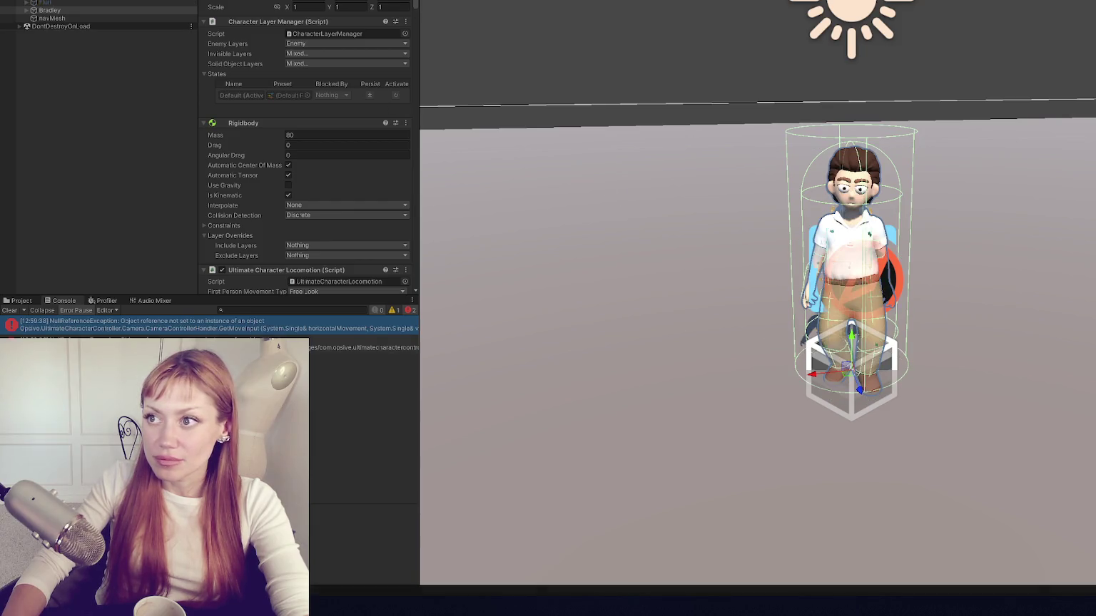
Step: Stop the running scene and show the Project panel's Bradley Prefab folder
key(ctrl+p)
click(153, 248)
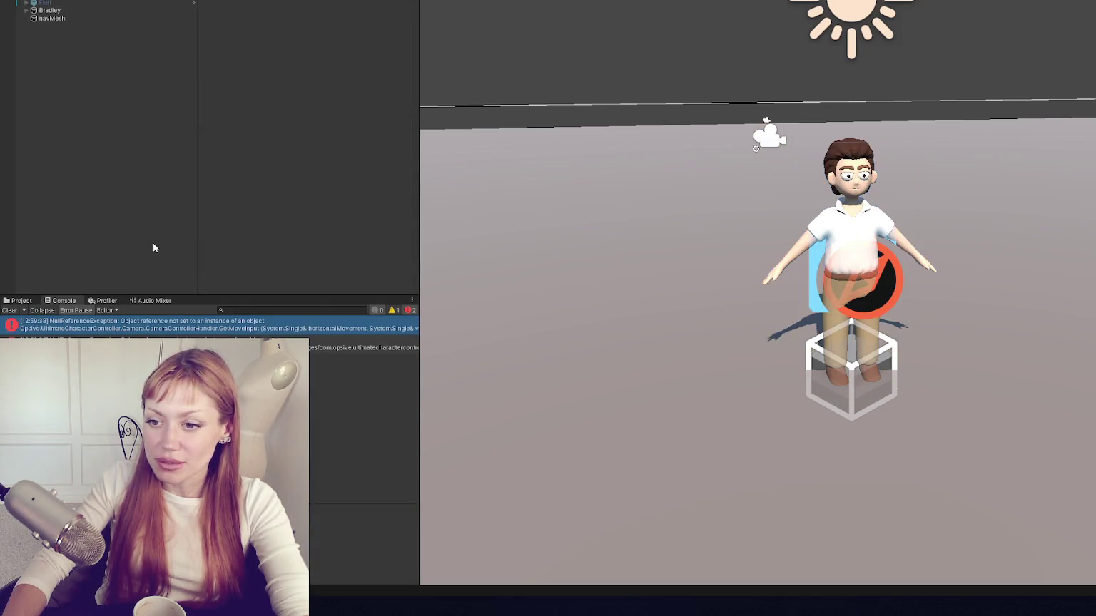
click(21, 301)
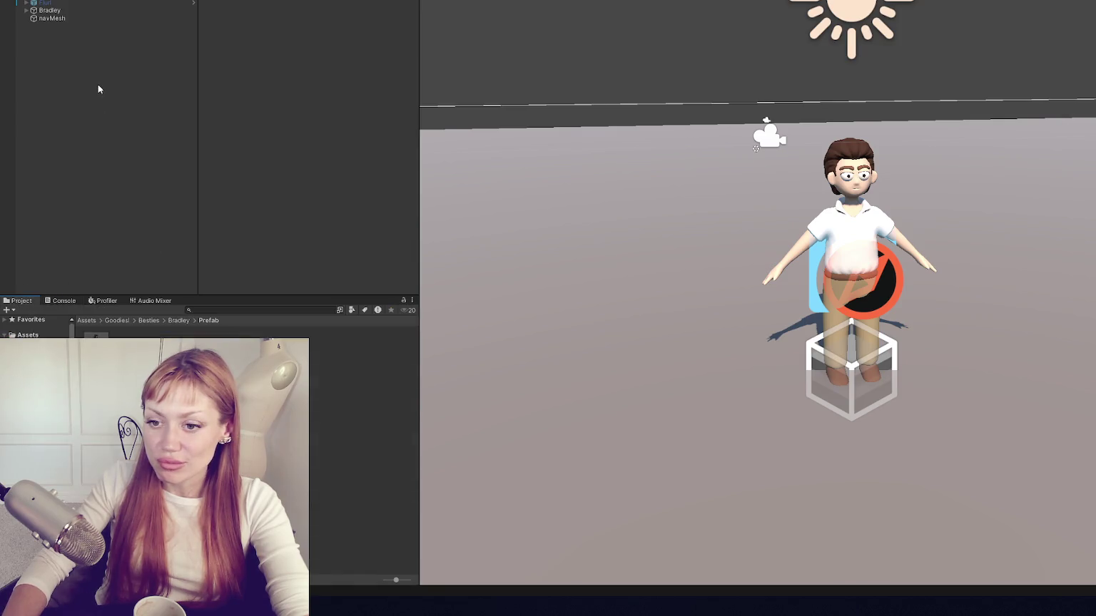
Step: Select Bradley, delete and restore it with undo, and inspect the Animator's options
click(90, 11)
key(Delete)
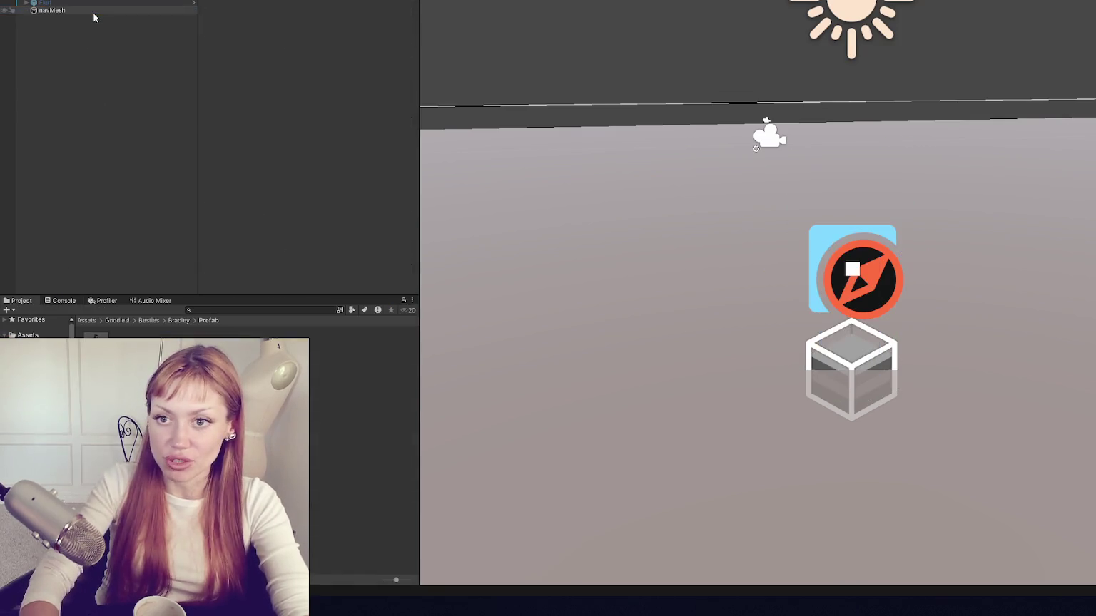
key(ctrl+z)
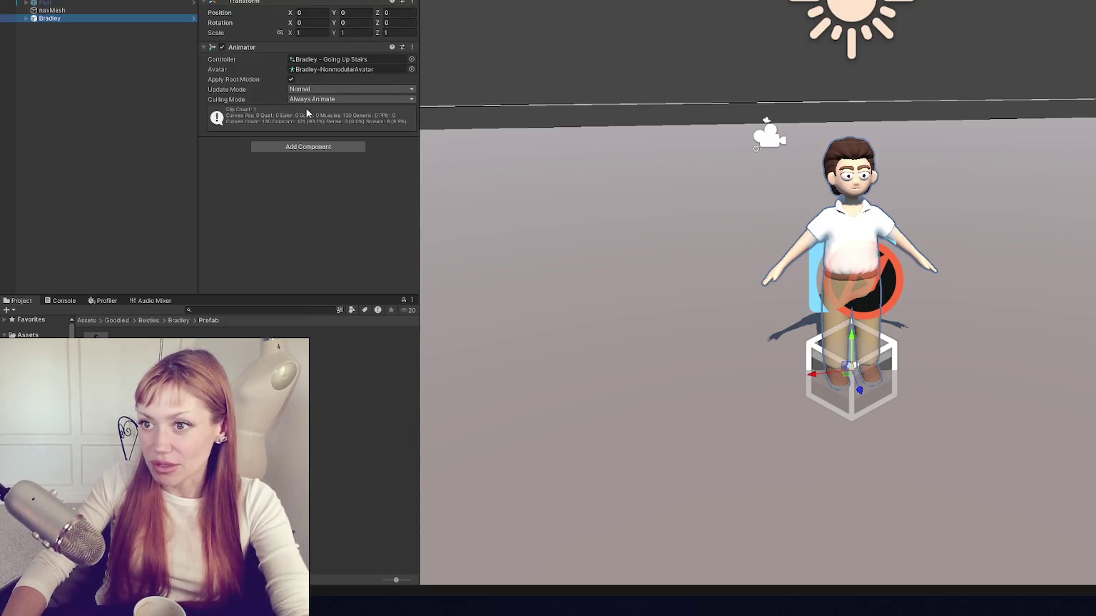
right_click(264, 47)
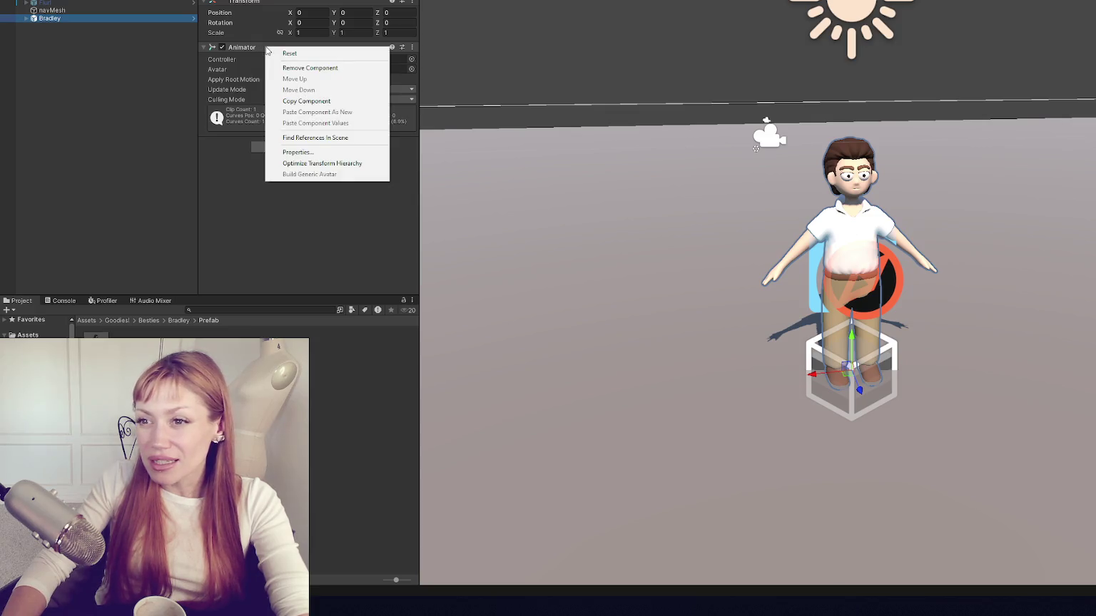
click(233, 60)
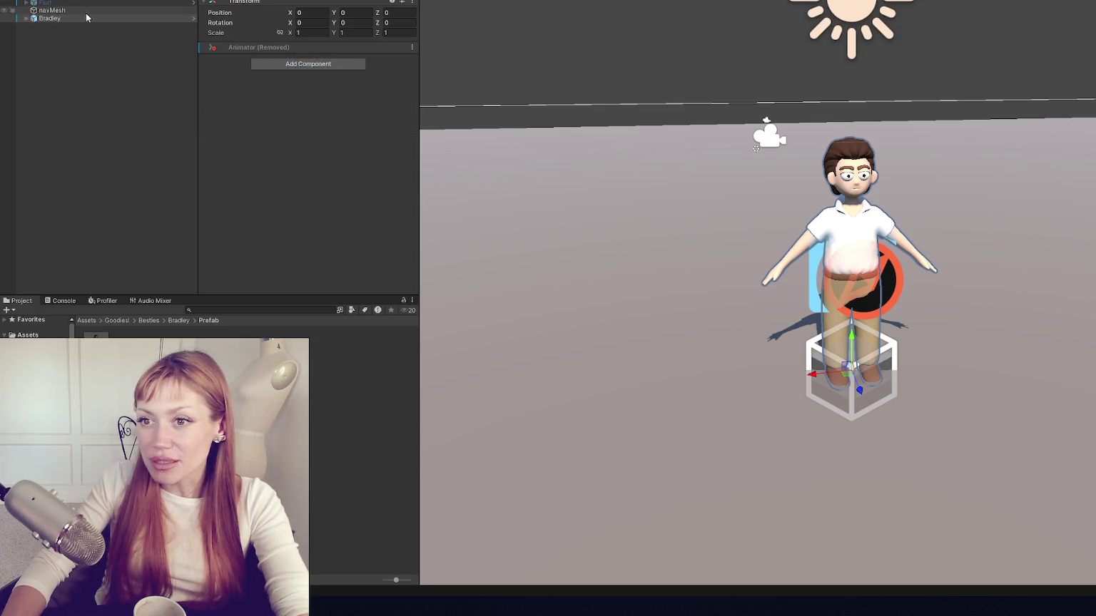
Step: Set Bradley's Animator controller to Demo by searching 'emo' in the picker
click(332, 61)
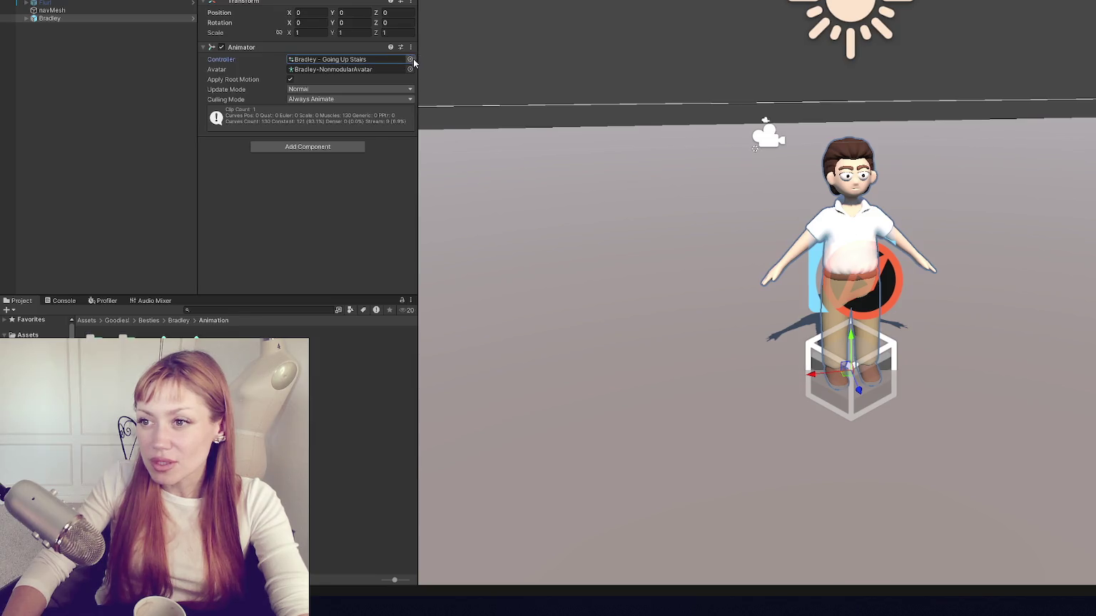
click(411, 59)
text(emo)
double_click(509, 102)
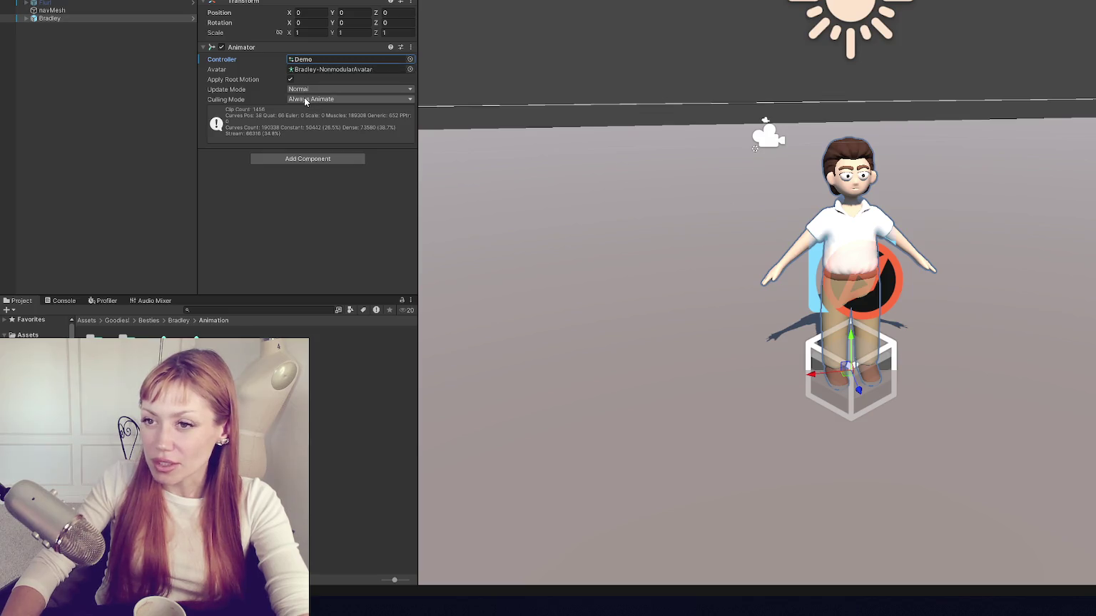
click(214, 0)
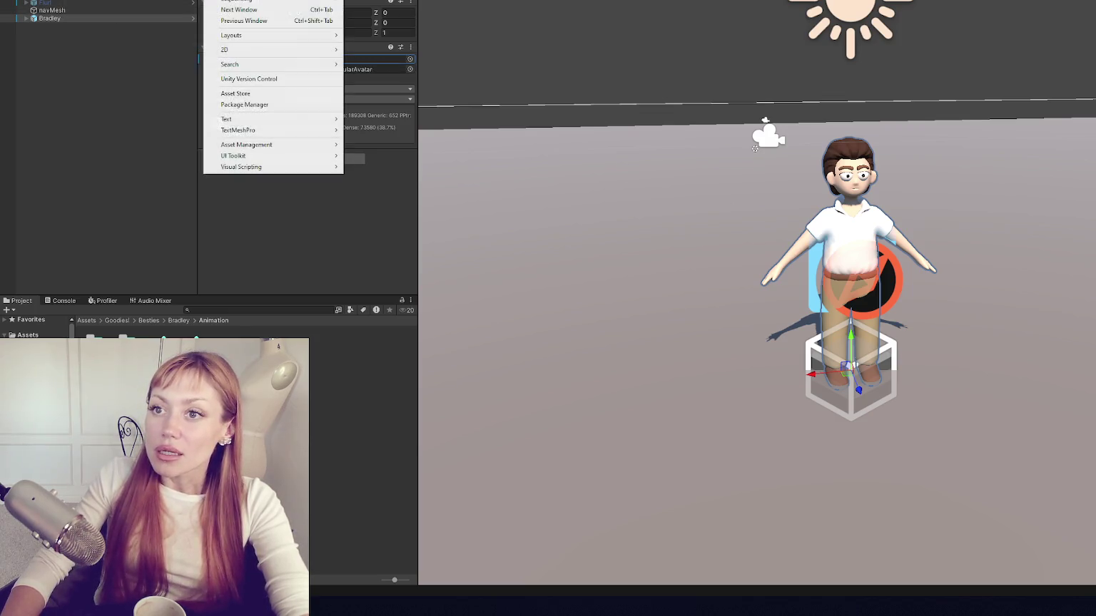
Step: Open the Opsive Character Manager and untick Items, Health, Unity IK, Foot Effects and Ragdoll
click(371, 0)
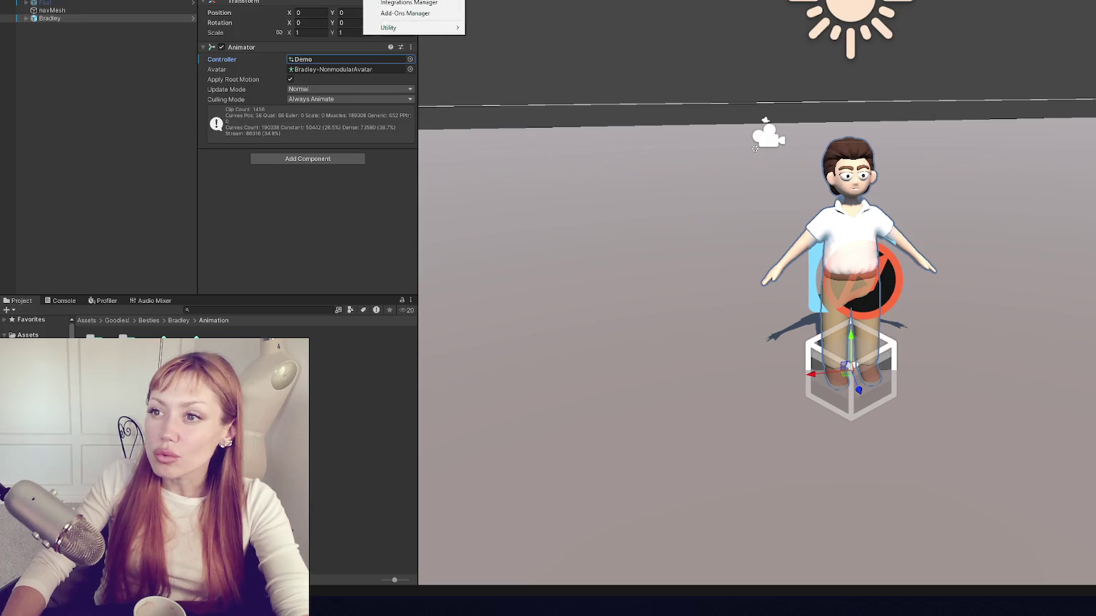
click(407, 1)
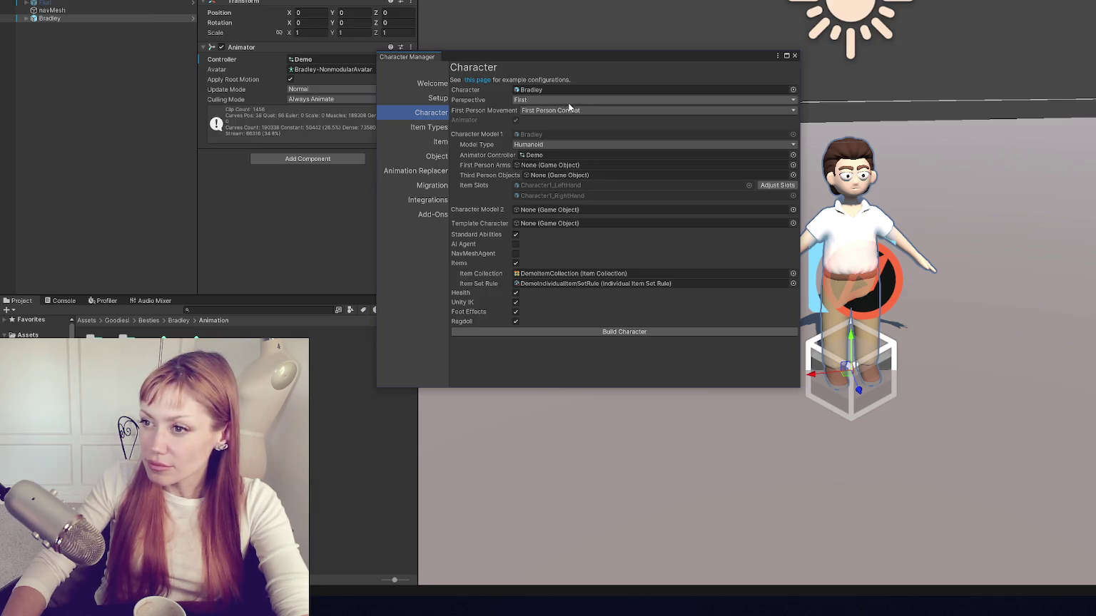
click(516, 263)
click(516, 261)
click(516, 252)
click(516, 271)
click(516, 281)
Step: Set perspective Both with Free Look and Point Click movement, then enable AI Agent and Ragdoll
click(549, 112)
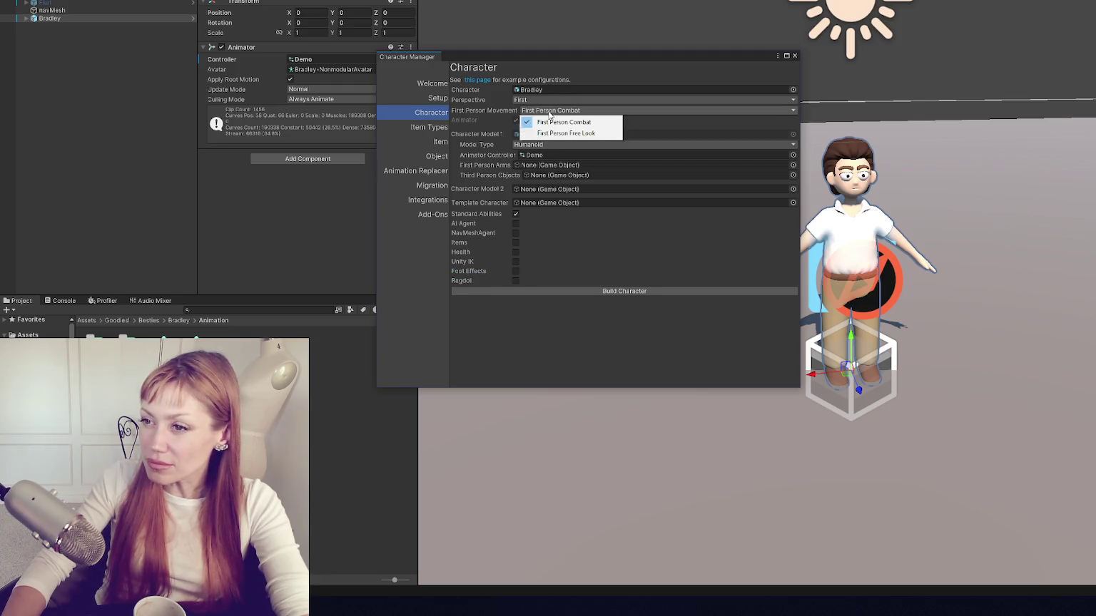
click(549, 100)
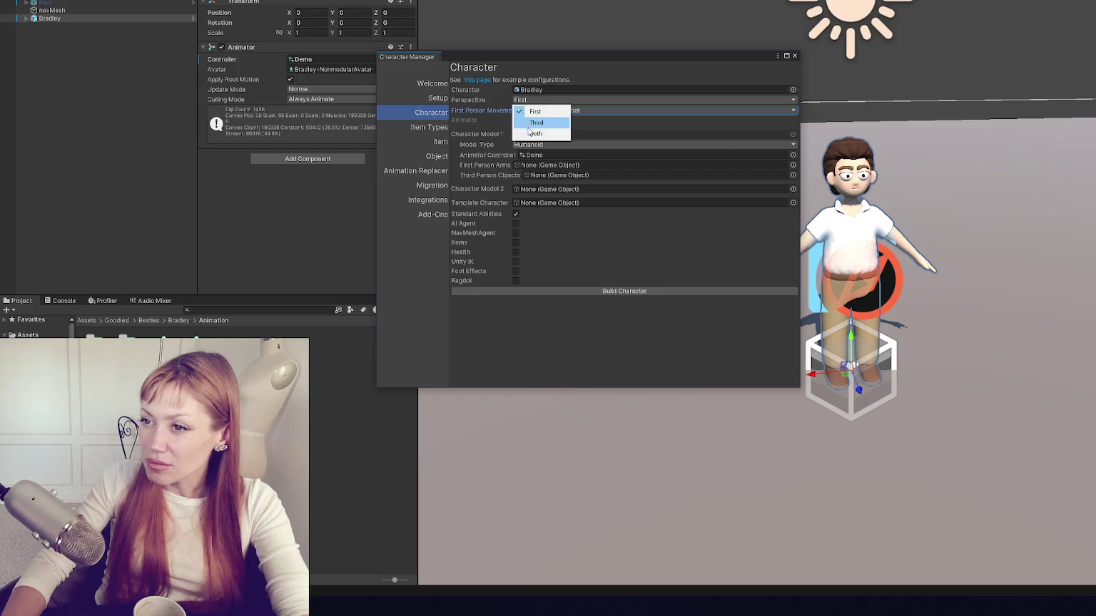
click(564, 130)
click(575, 120)
click(564, 111)
click(564, 132)
click(577, 121)
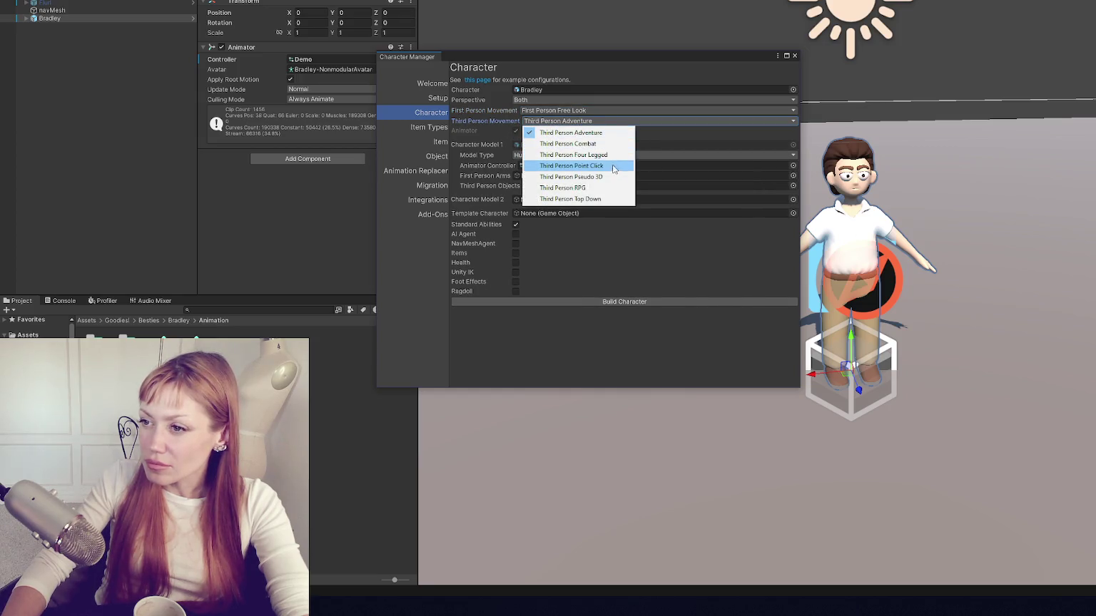
click(574, 166)
click(516, 234)
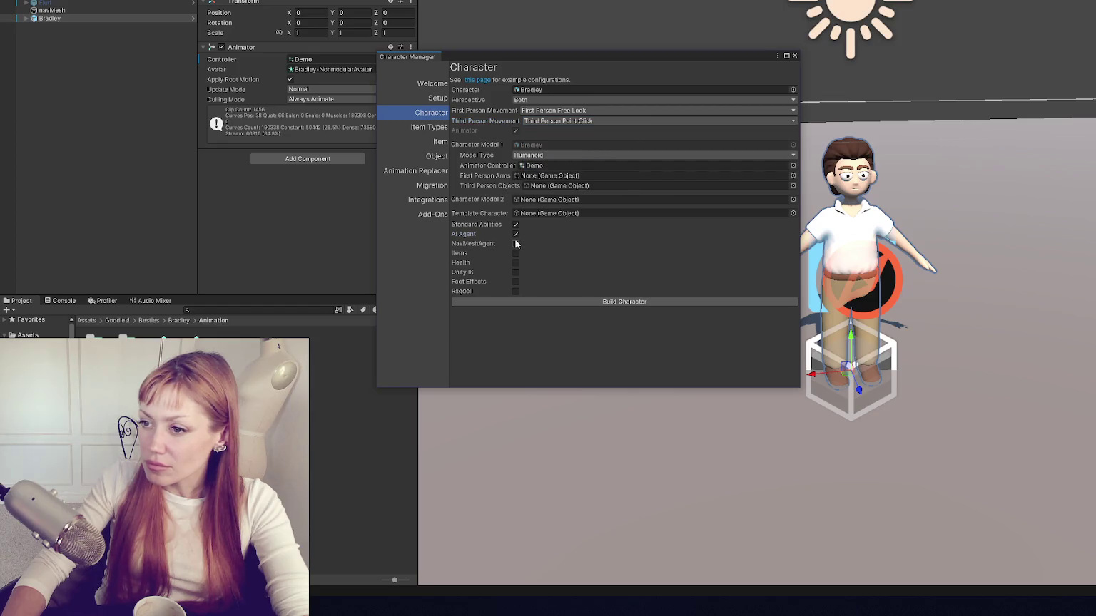
click(516, 291)
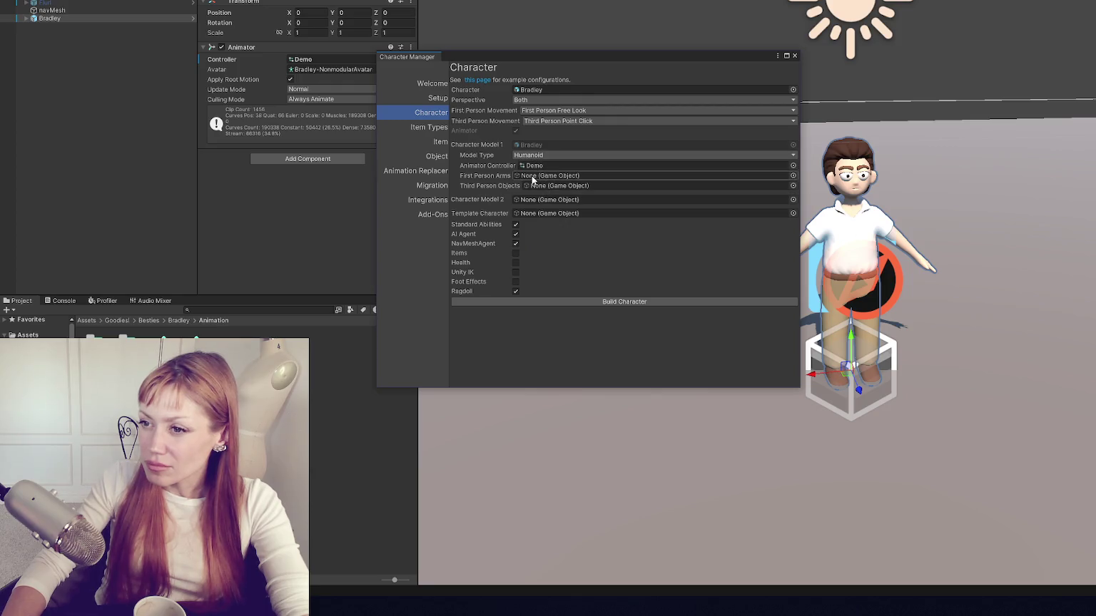
Step: Browse the Character Manager's Item Types, Item, Object, Animation, Migration and Add-ons pages
click(433, 126)
click(435, 156)
click(438, 142)
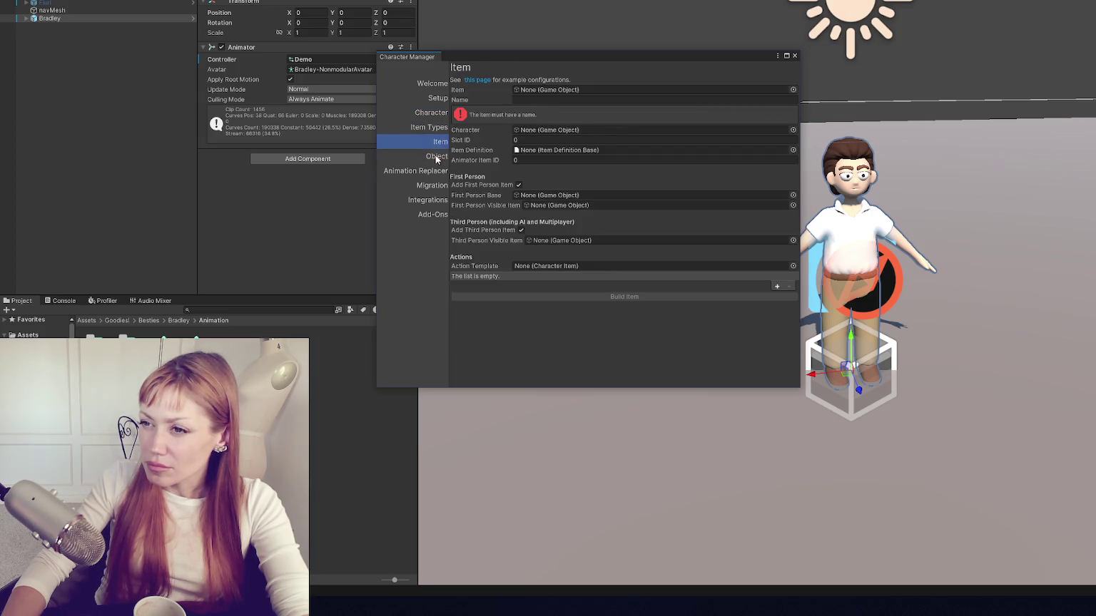
click(437, 157)
click(421, 171)
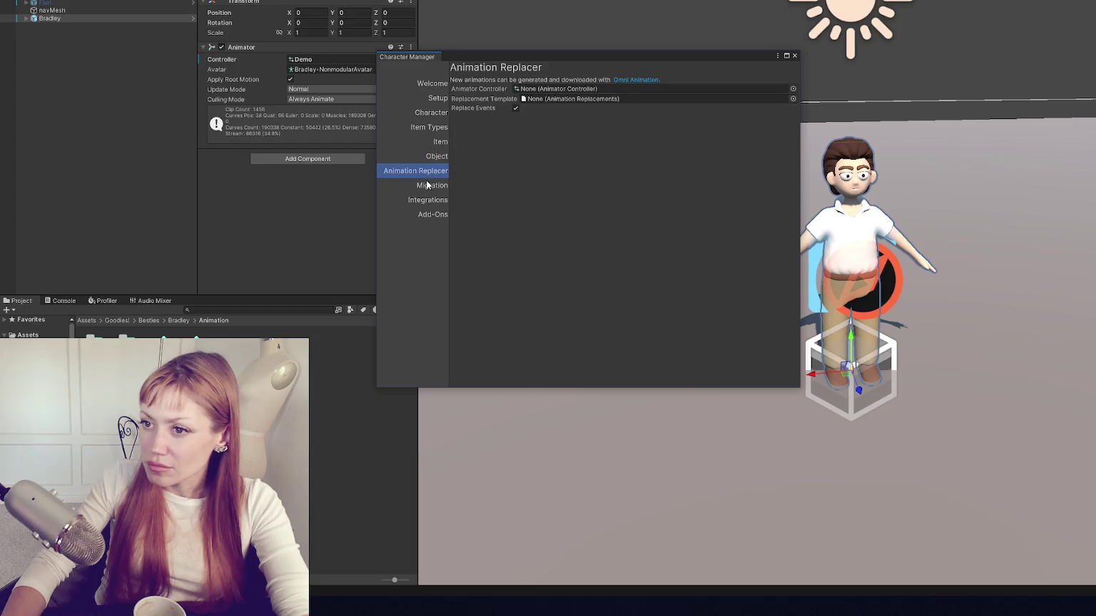
click(434, 186)
click(435, 172)
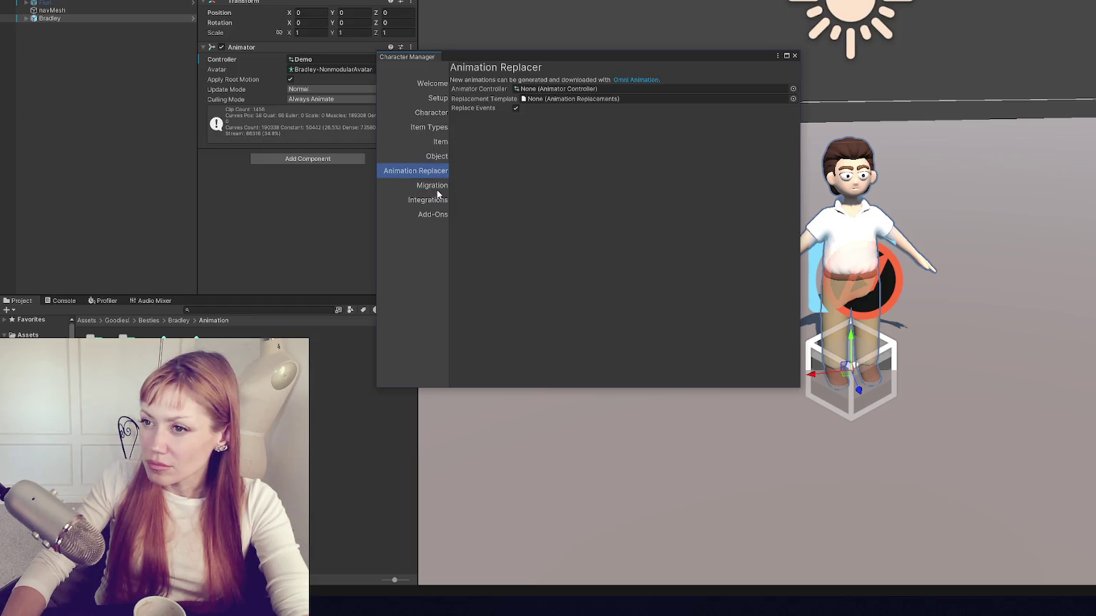
click(435, 187)
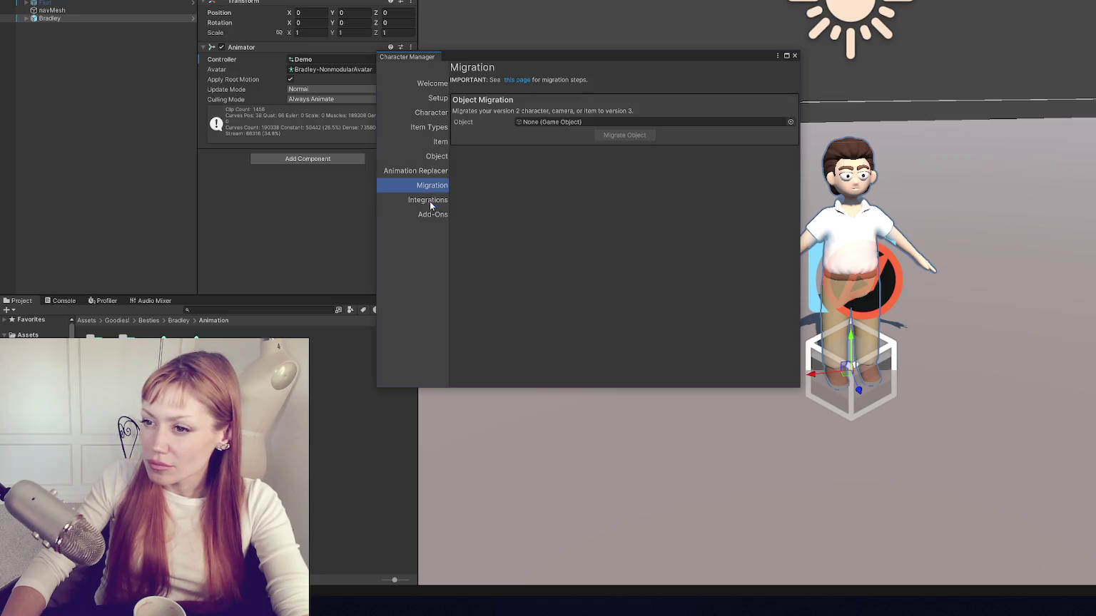
click(429, 212)
click(432, 129)
Step: On Setup, set camera perspective Both, Free Look first person, Look At third person, starting third person
click(433, 103)
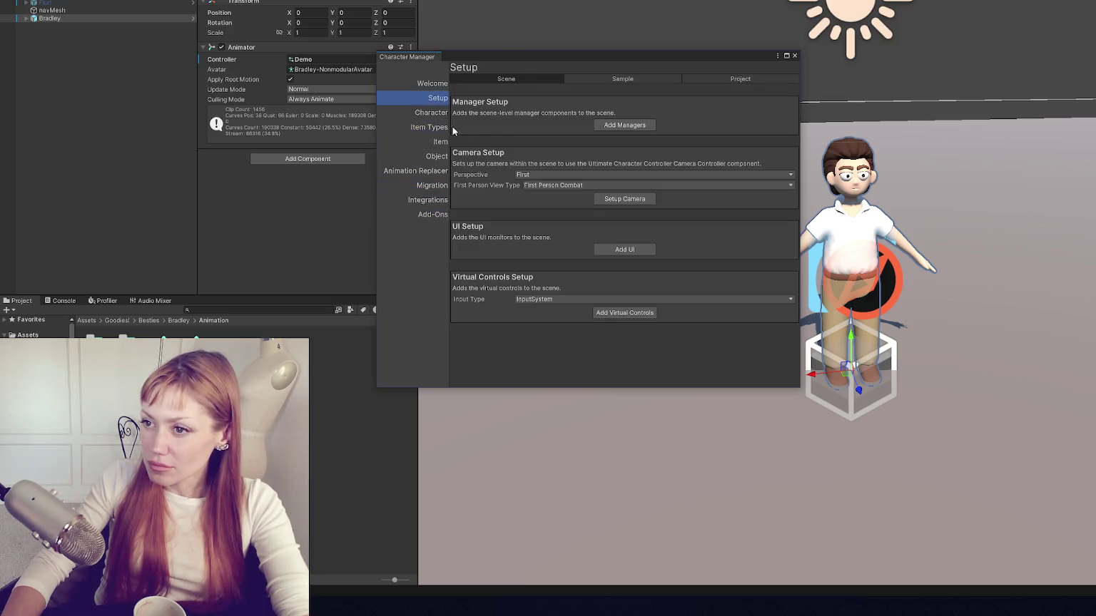
click(545, 175)
click(546, 207)
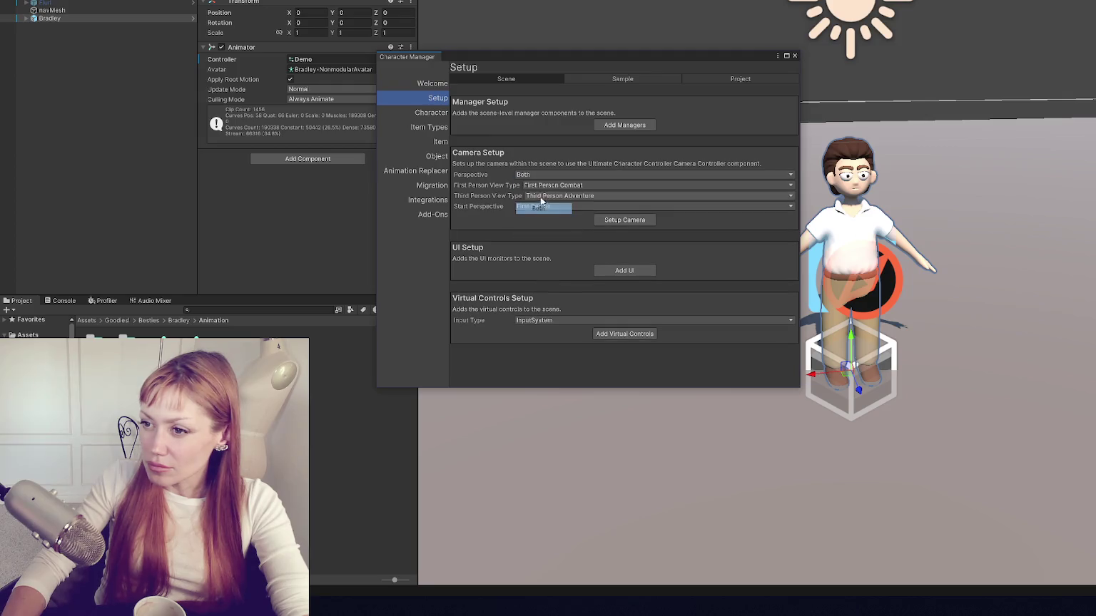
click(547, 188)
click(556, 209)
click(556, 196)
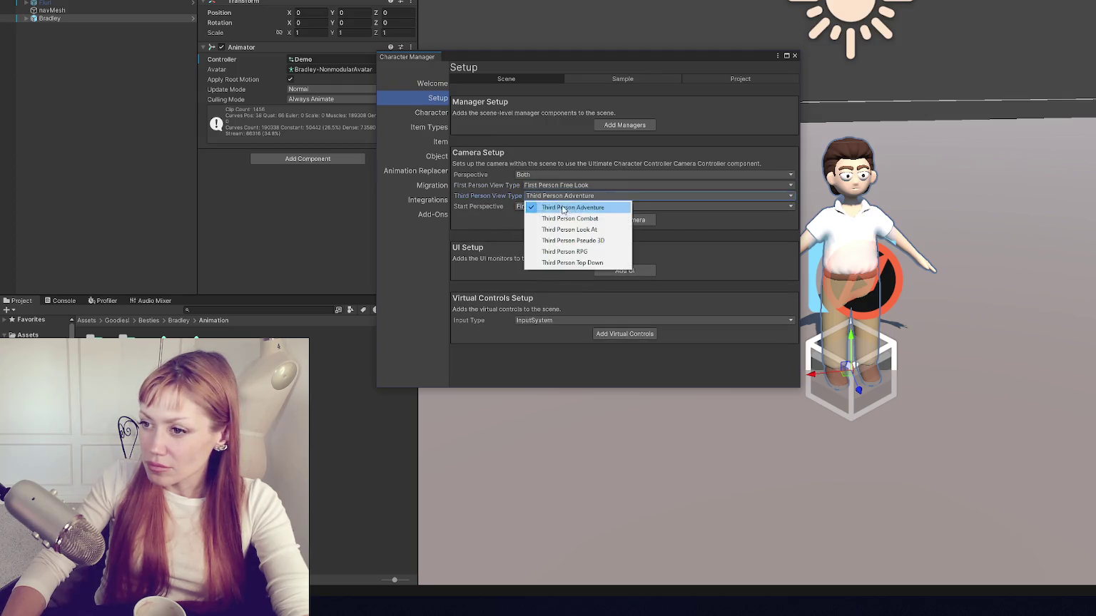
click(569, 229)
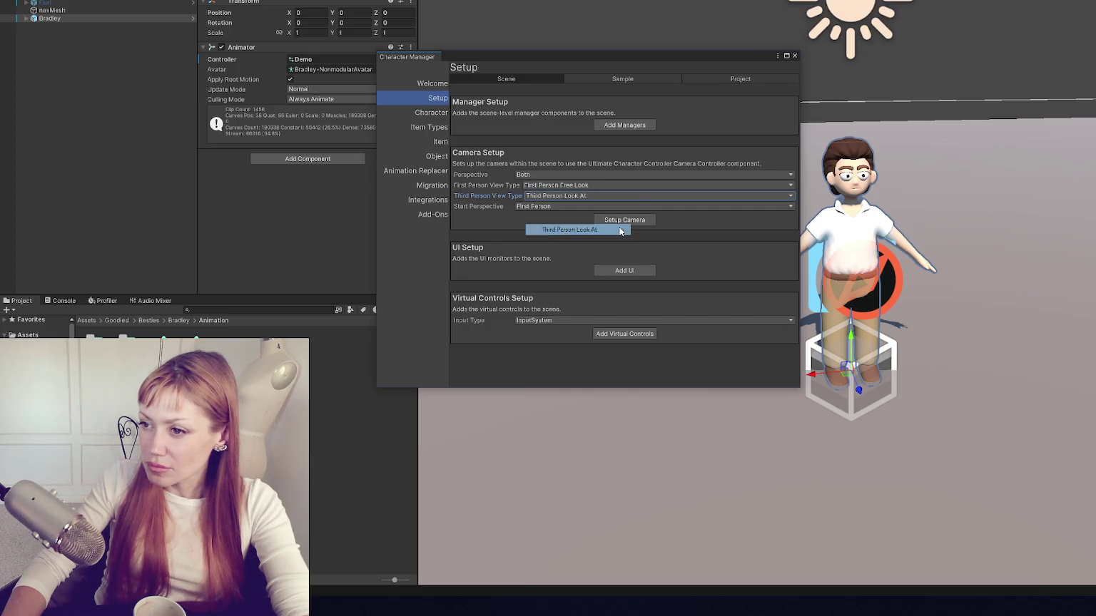
click(546, 206)
click(546, 227)
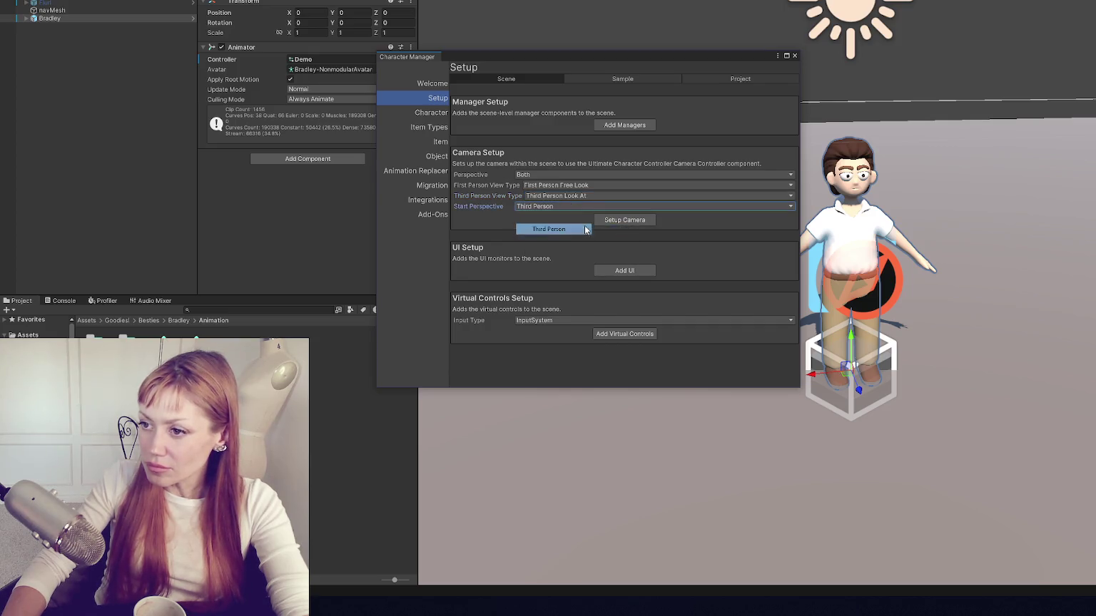
click(427, 116)
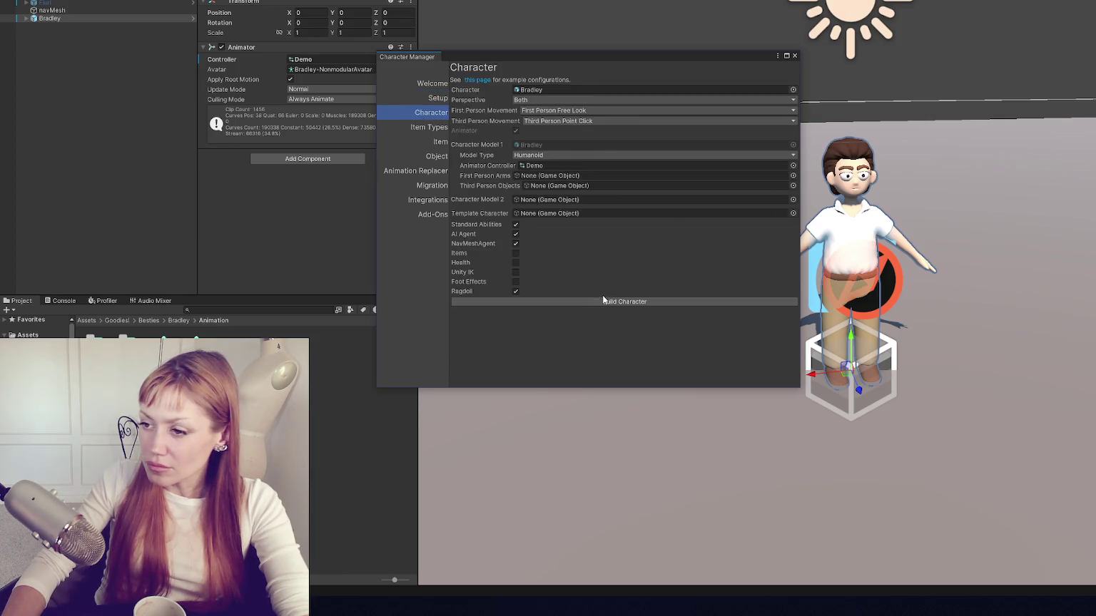
Step: Build Bradley as an Opsive character and close the Character Manager
click(624, 301)
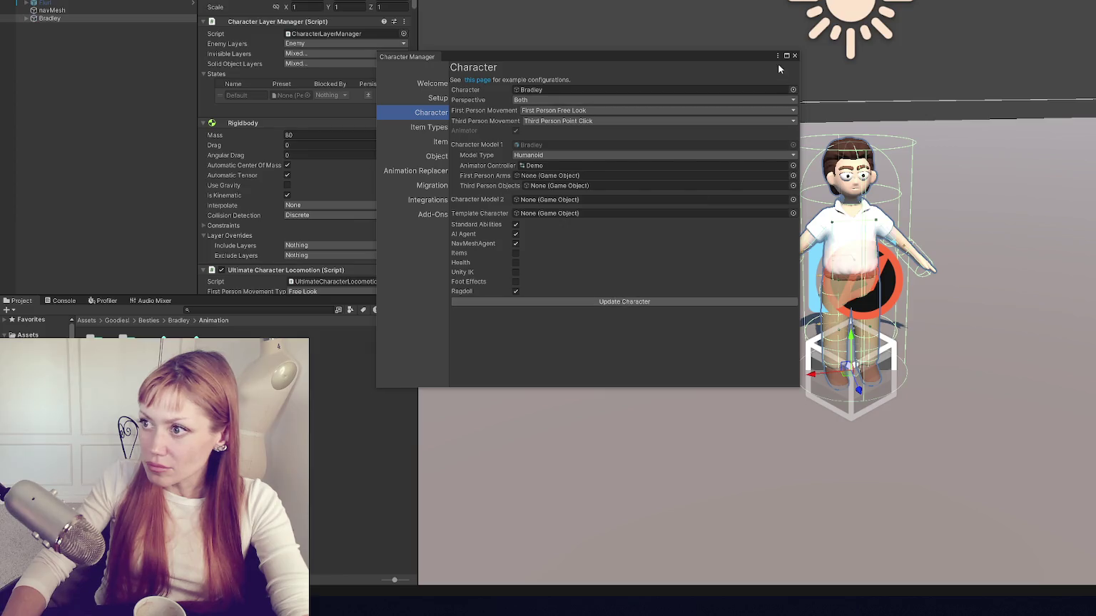
click(794, 55)
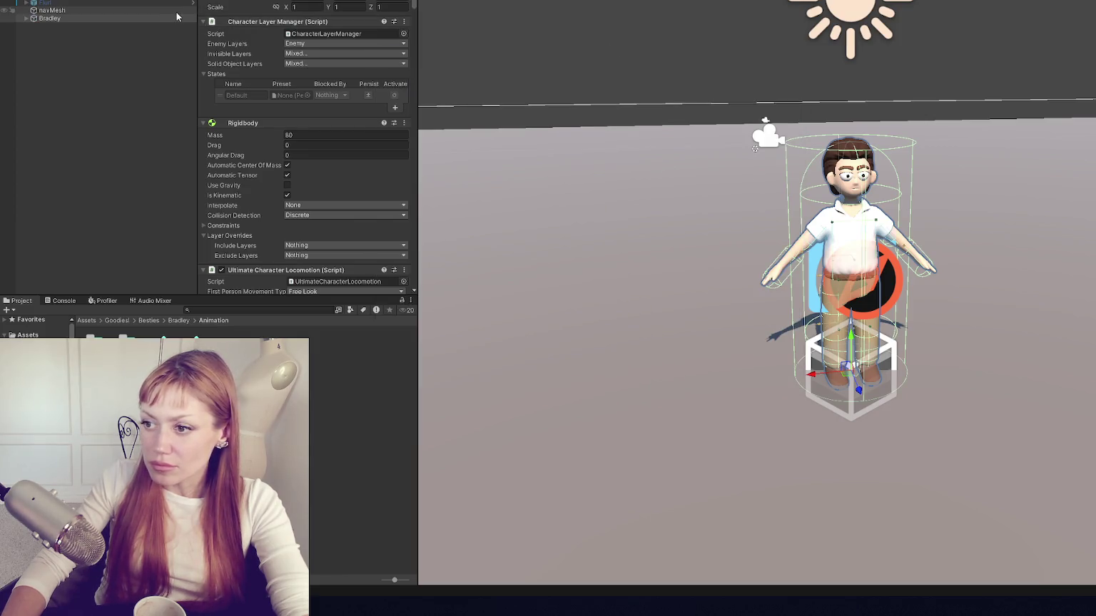
scroll(341, 141, down, 5)
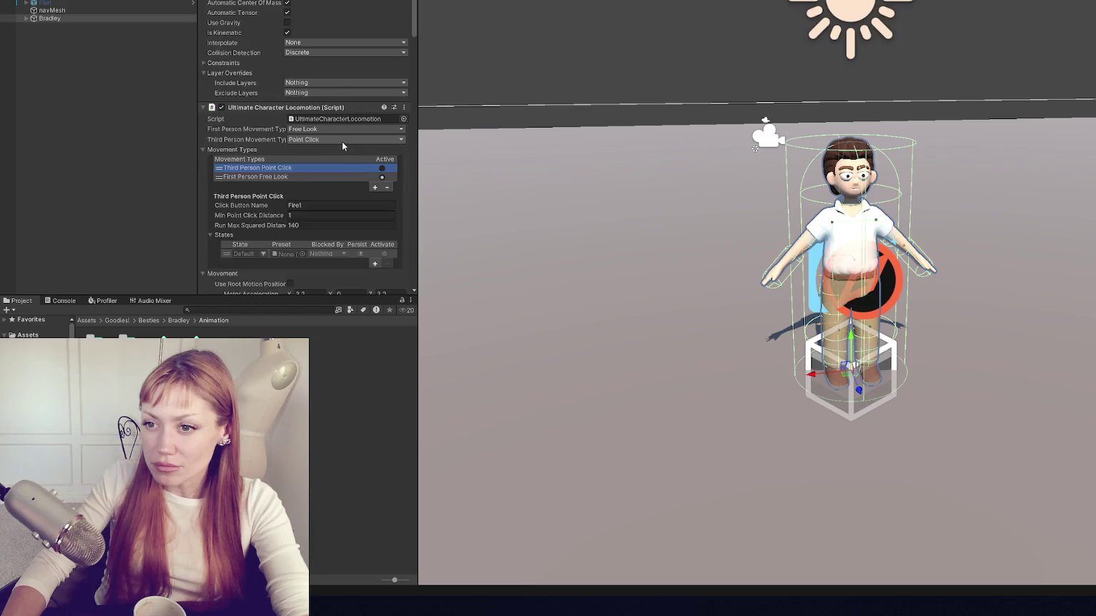
scroll(342, 141, up, 5)
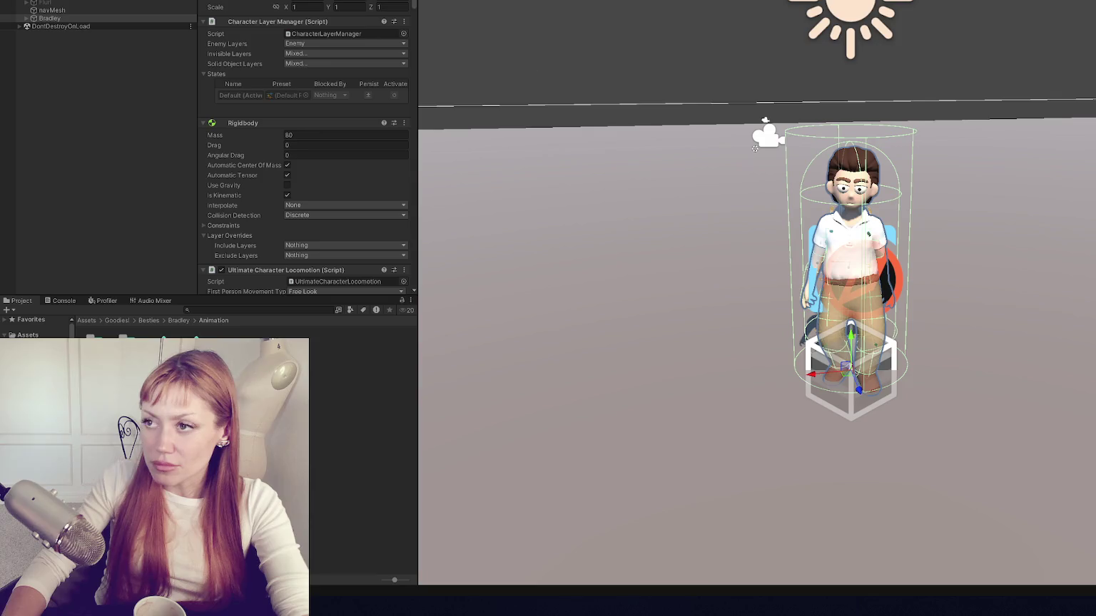
Step: Stop the play-mode test and view the NullReferenceException in the Console
key(ctrl+p)
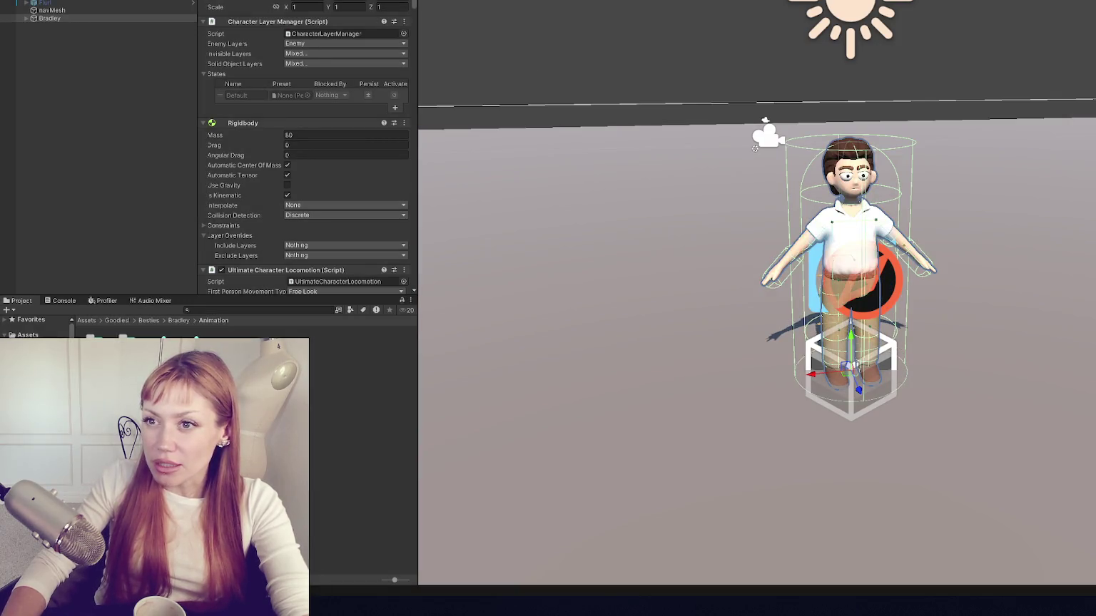
click(314, 54)
click(278, 30)
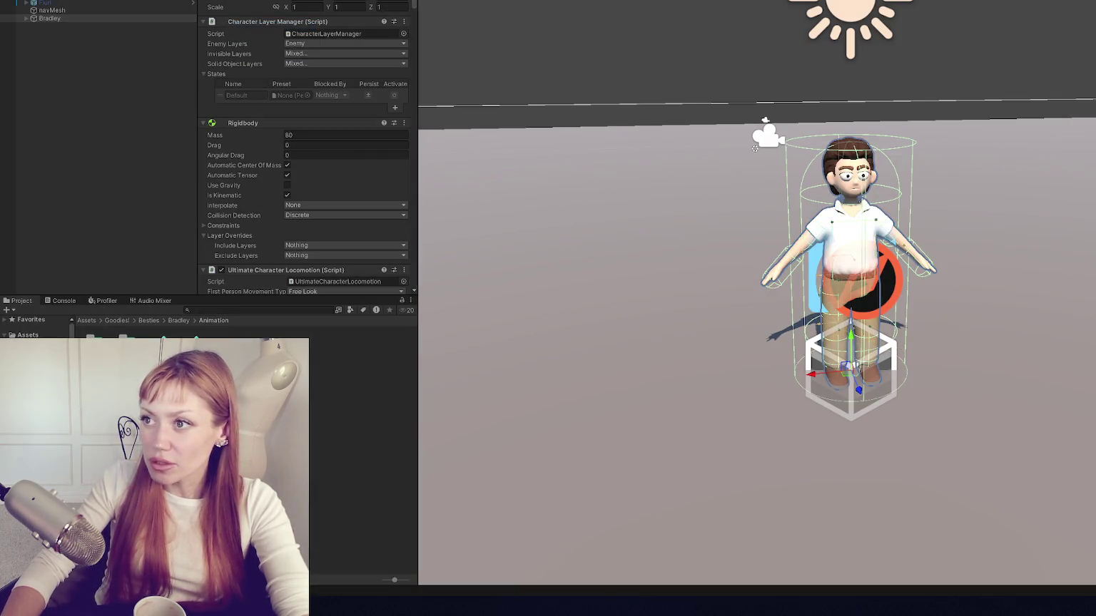
click(64, 301)
Step: Open the GetMoveInput error at line 153 of CameraControllerHandler.cs in VS Code, trusting the folder, then return to Unity
double_click(162, 329)
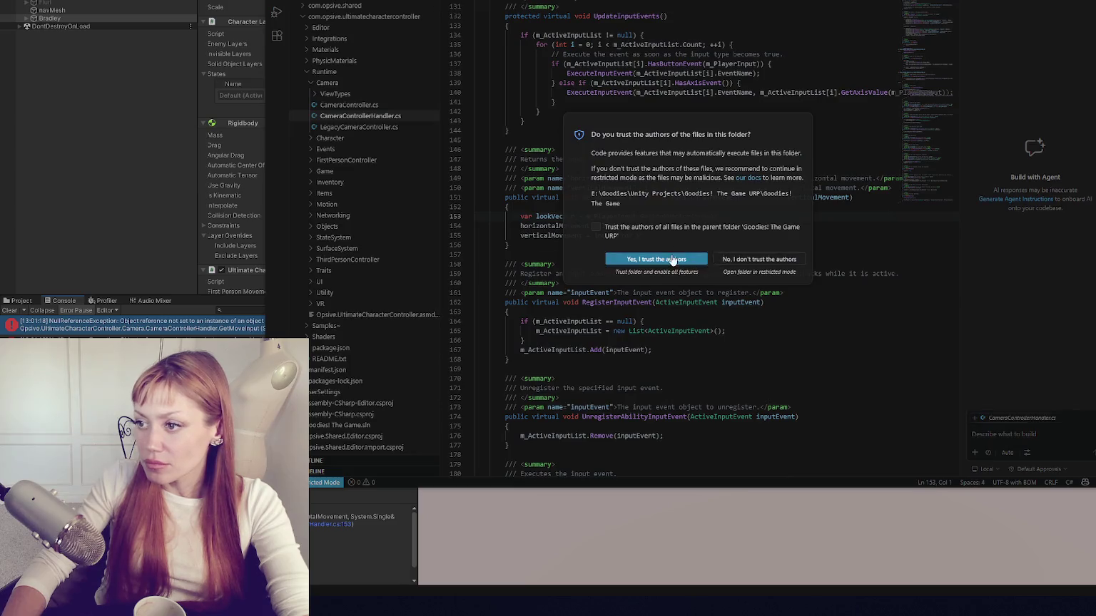
click(660, 258)
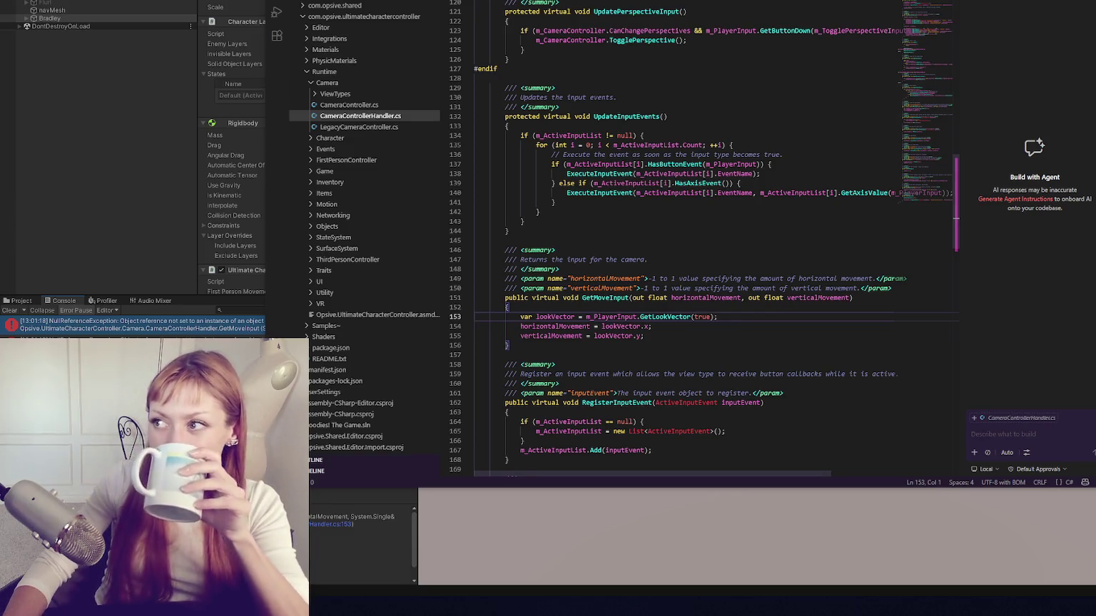
key(alt+Tab)
key(alt+e)
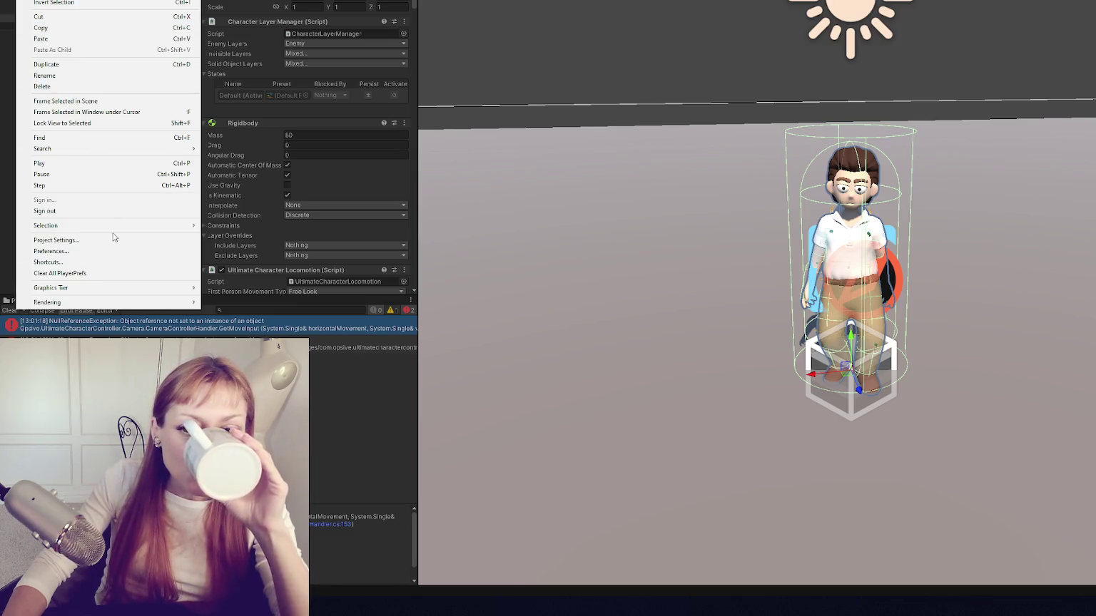
Step: Open Project Settings and scroll to the Player page's Other Settings section
click(113, 240)
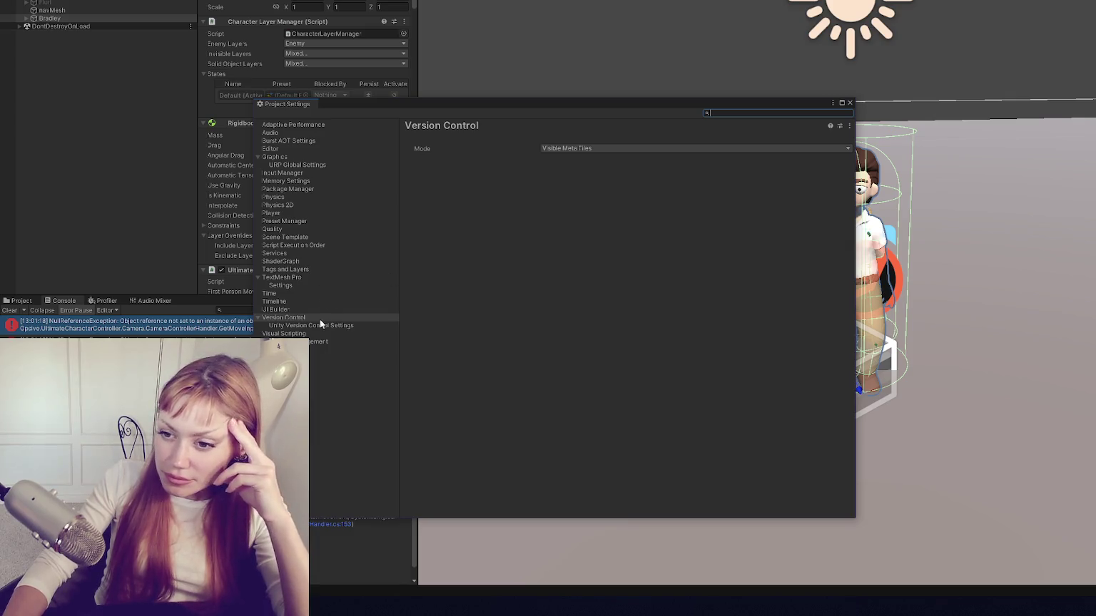
click(278, 214)
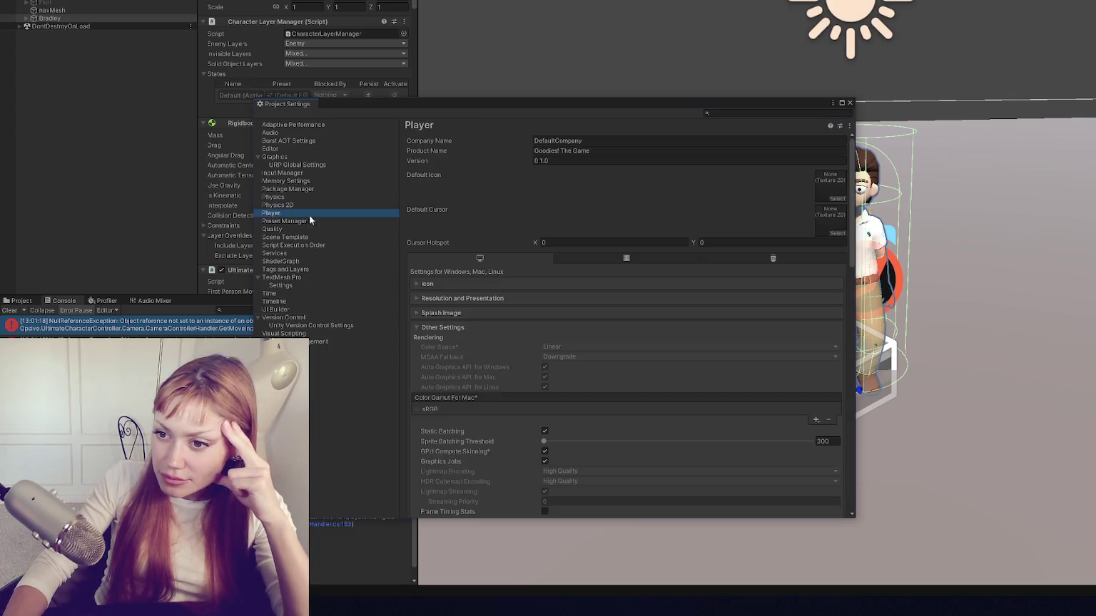
scroll(530, 242, down, 15)
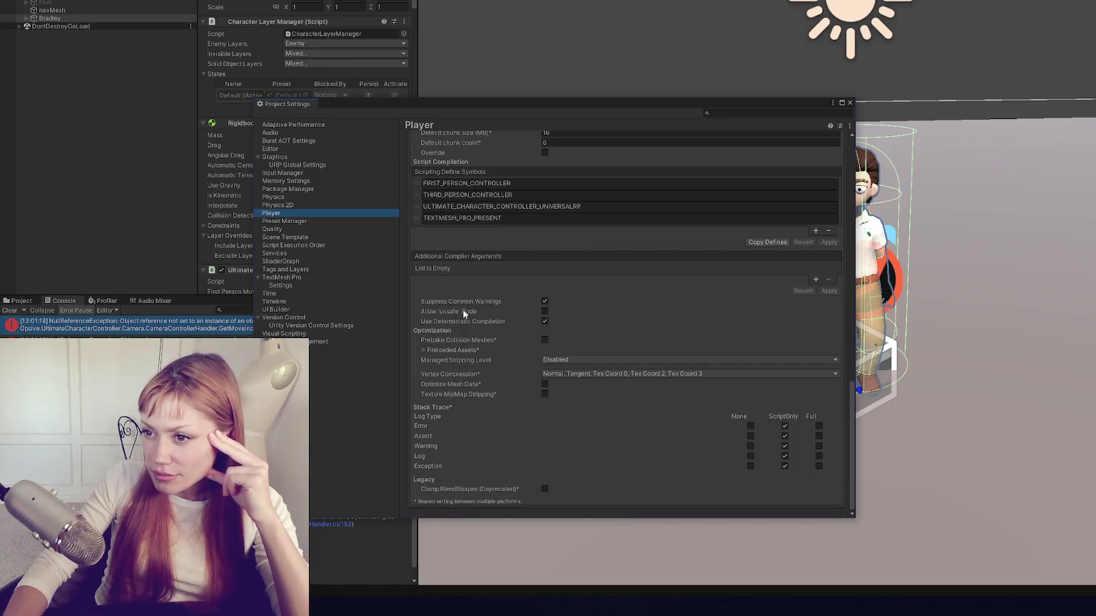
scroll(451, 474, up, 15)
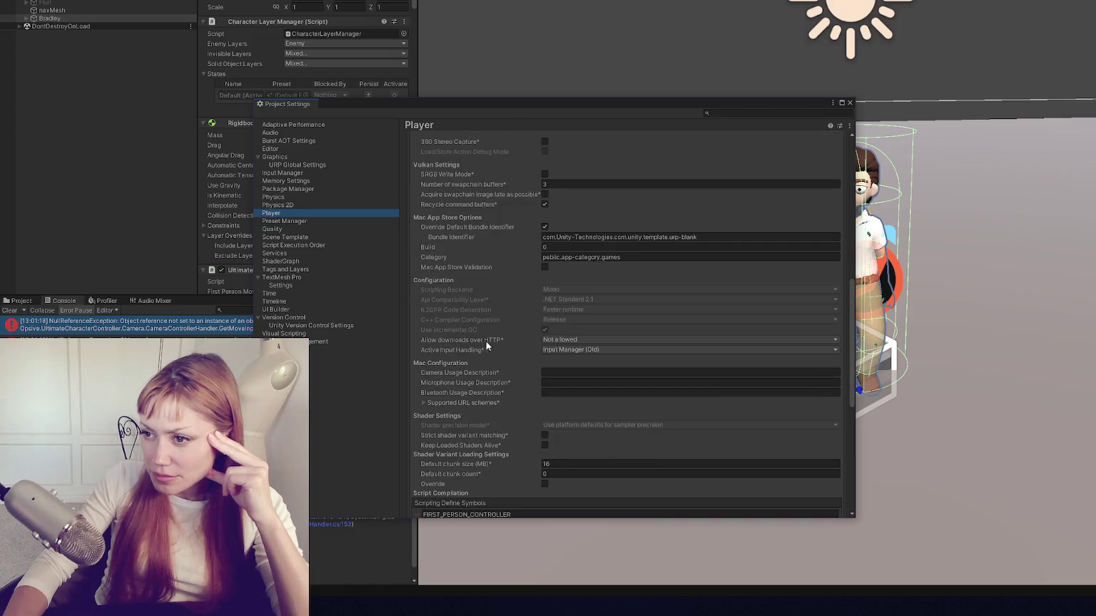
scroll(487, 340, up, 5)
click(457, 292)
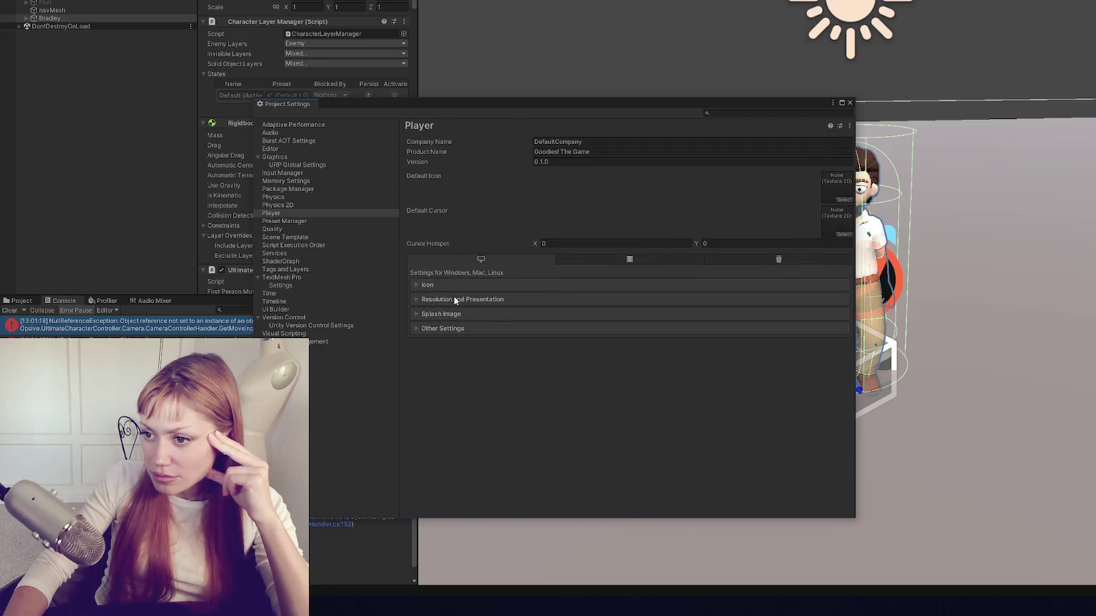
click(449, 332)
scroll(519, 342, down, 7)
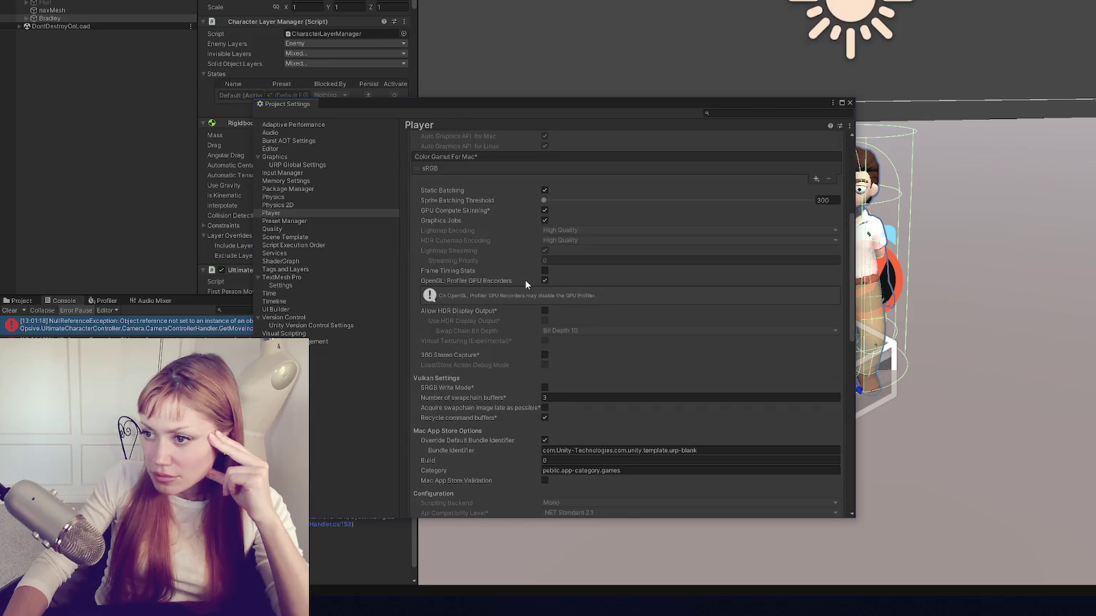
scroll(547, 204, down, 4)
scroll(553, 234, down, 3)
Step: Set Active Input Handling to Both, accept the editor restart, and close Project Settings
click(555, 232)
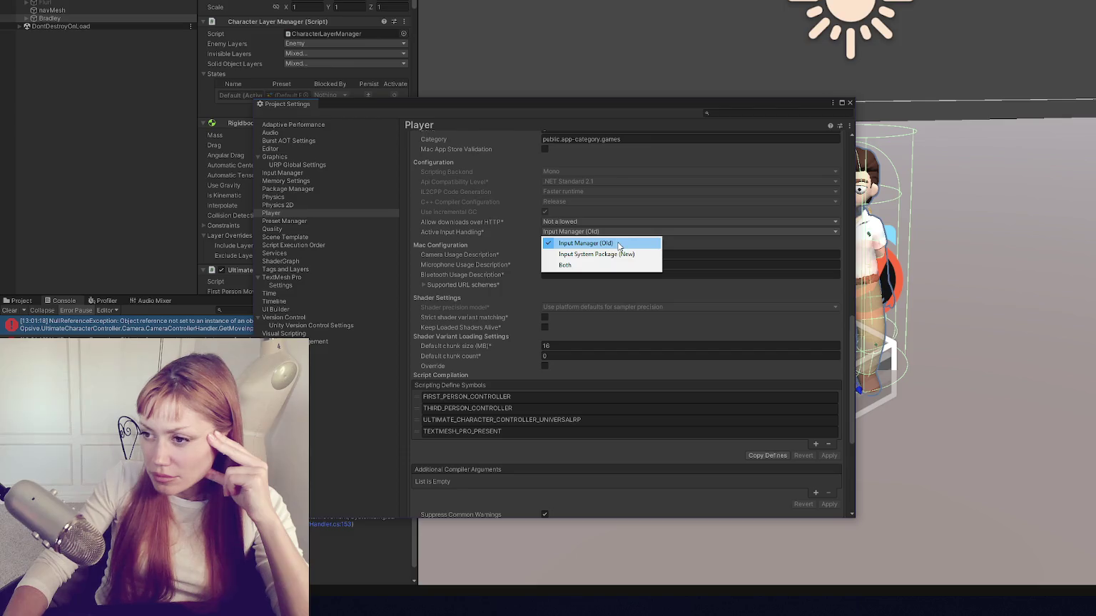
click(613, 265)
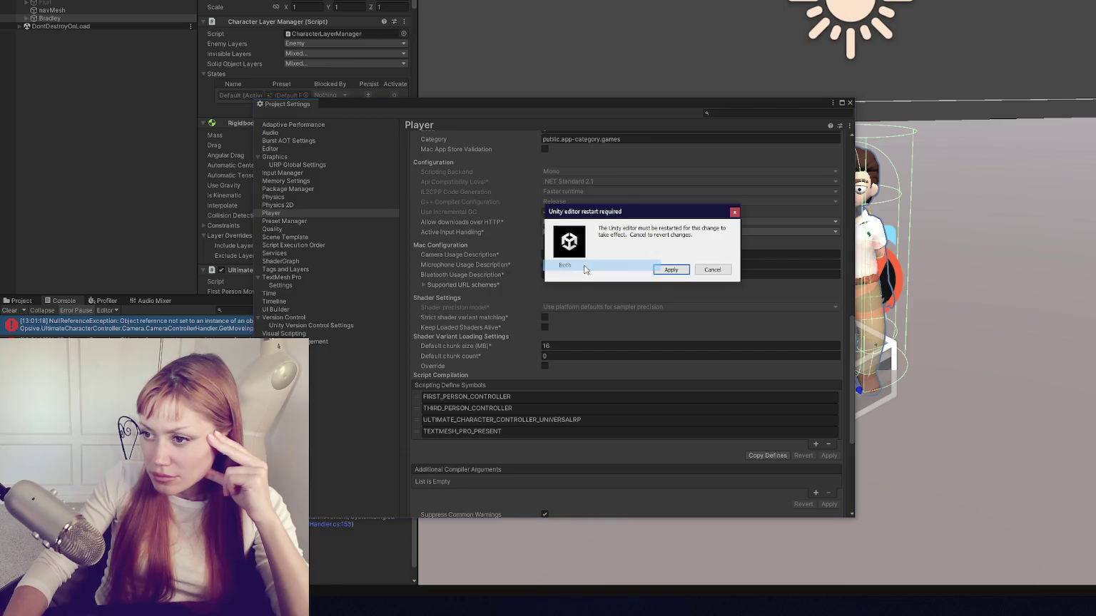
click(669, 268)
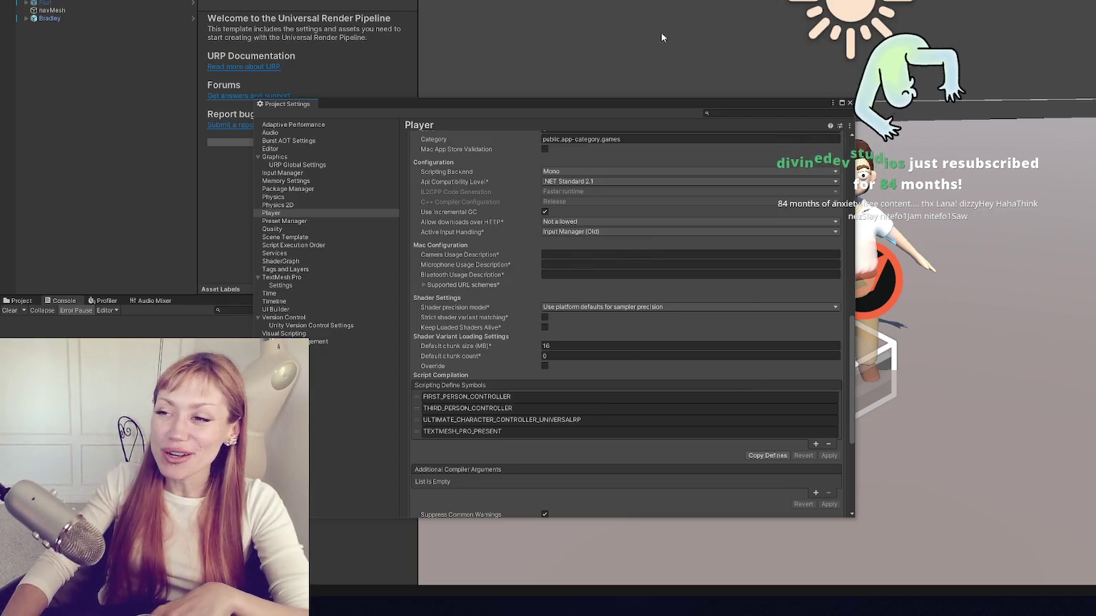
drag(629, 105, 615, 46)
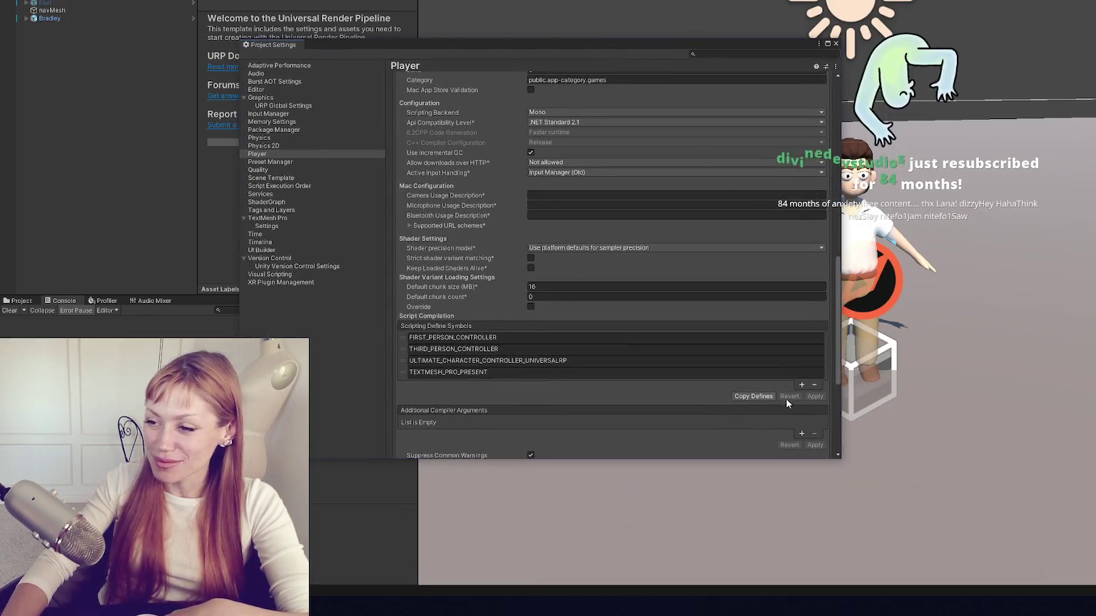
scroll(648, 397, down, 3)
scroll(656, 389, up, 6)
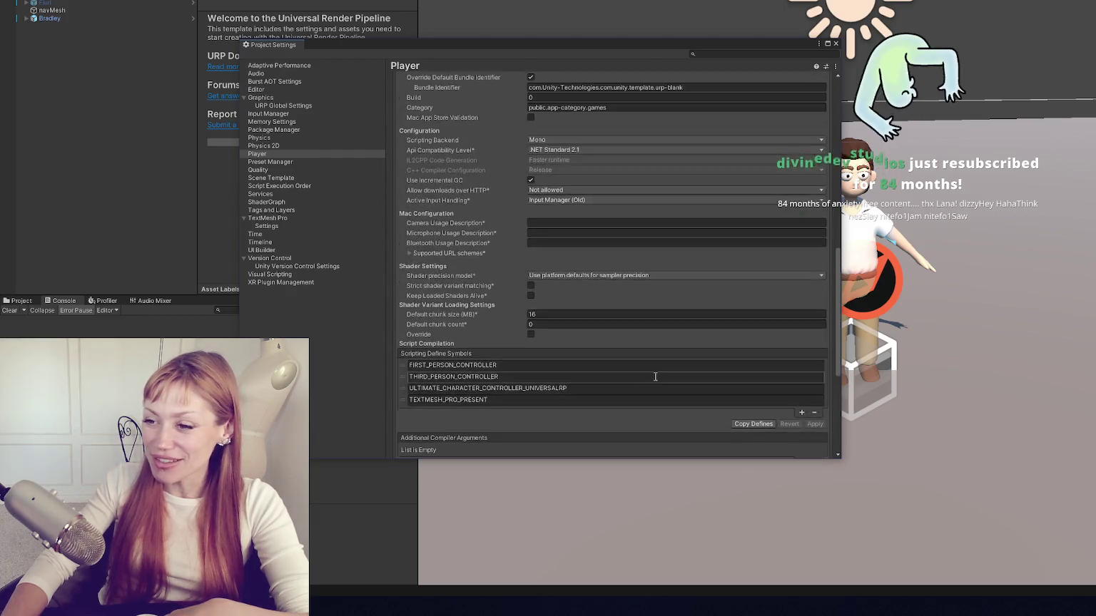
click(836, 44)
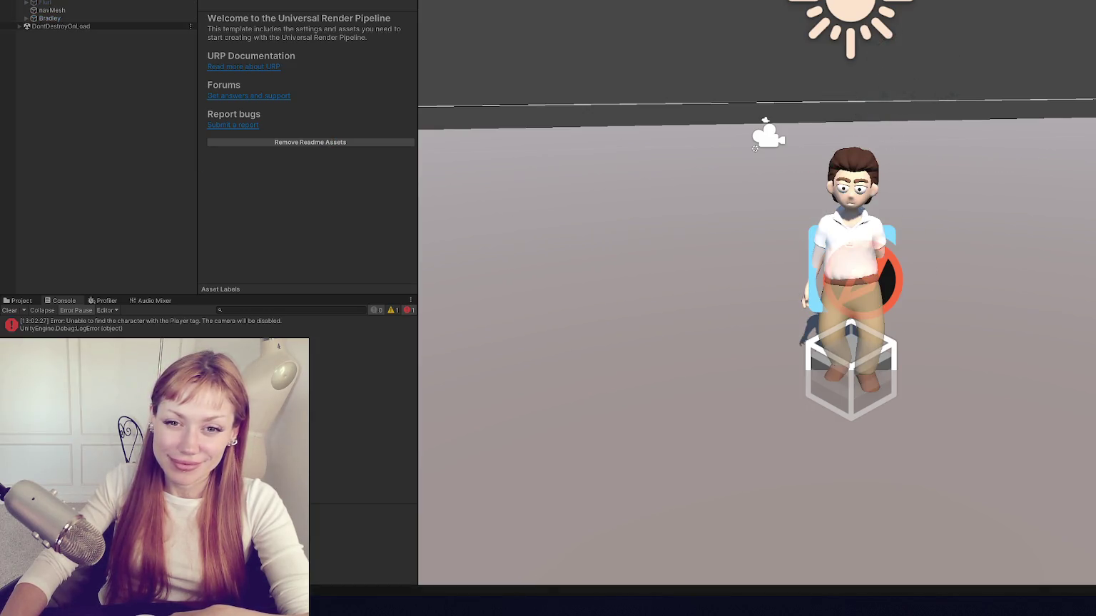
Step: Inspect the missing Player tag error, stop the game, and check Bradley's tag options
click(140, 322)
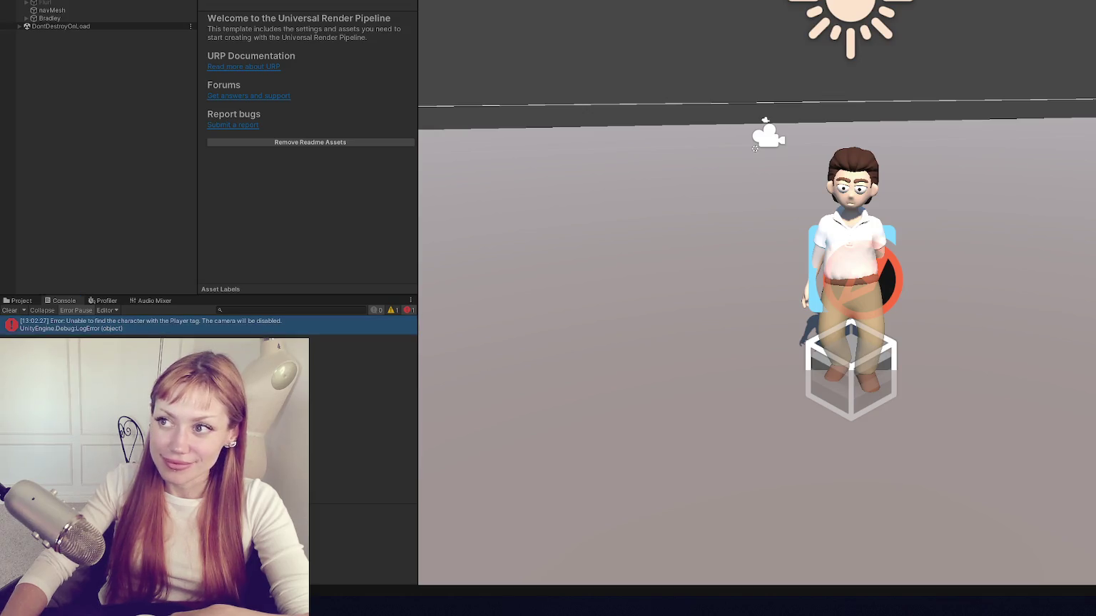
key(ctrl+p)
click(111, 19)
right_click(231, 3)
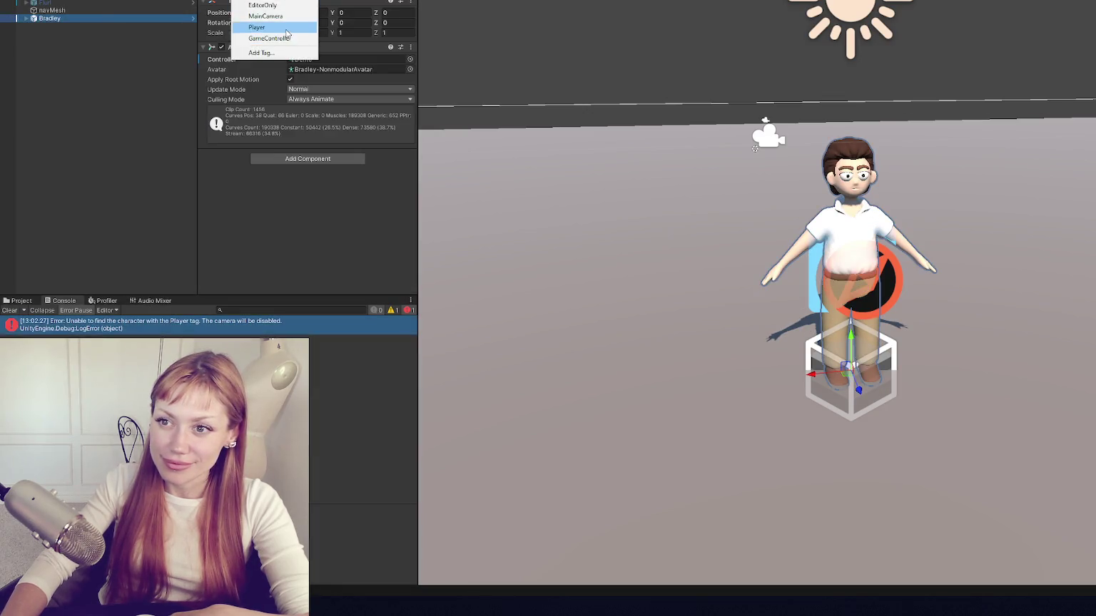
click(288, 32)
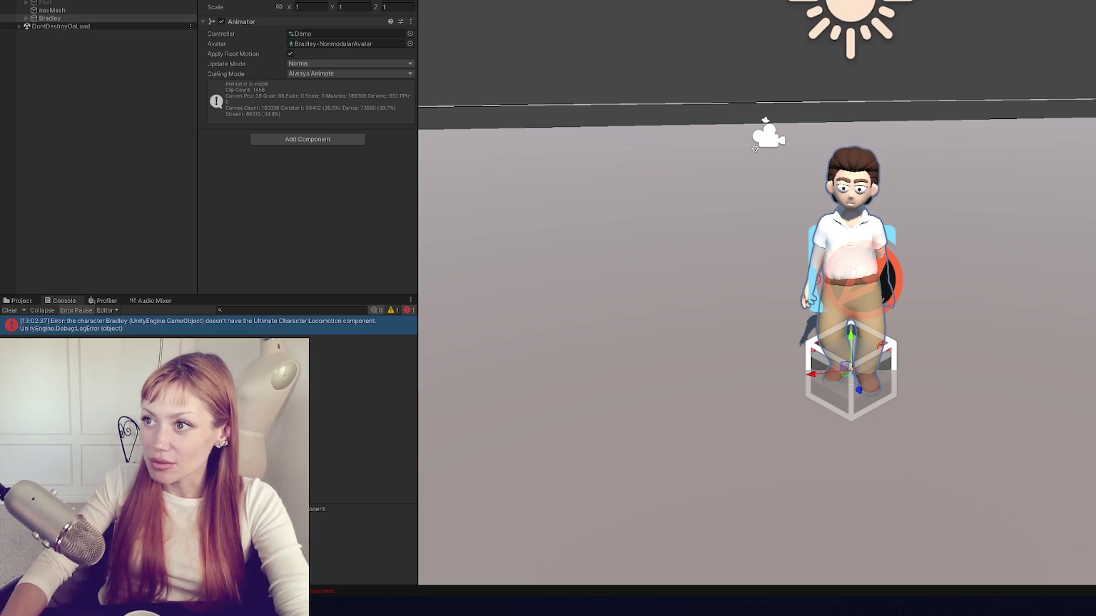
Step: Test-run the scene again, stop it, and expand Bradley to reveal its child model
key(ctrl+2)
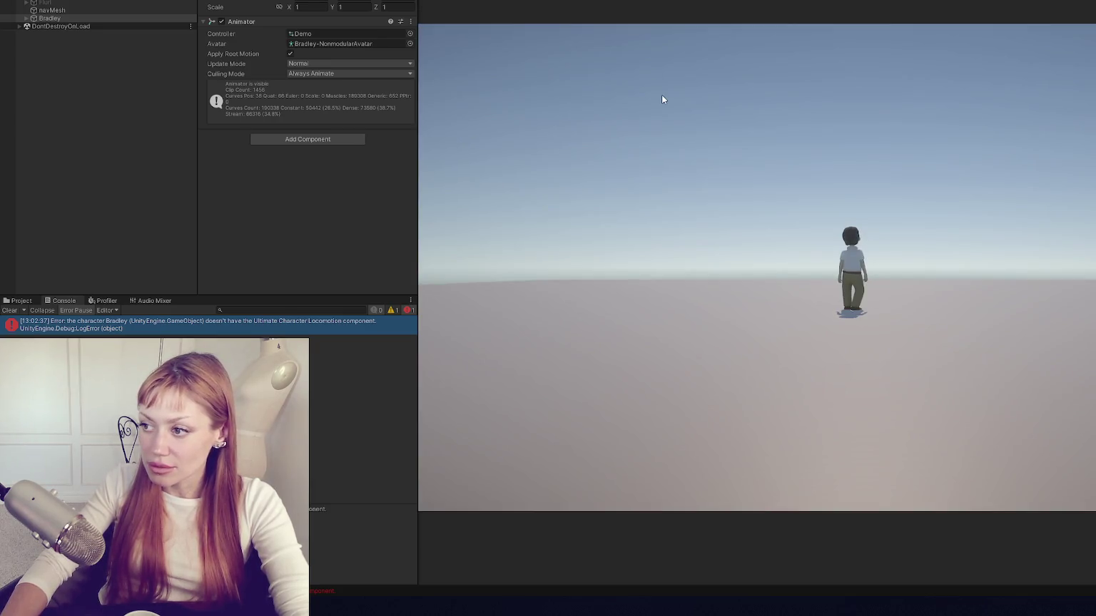
key(ctrl+p)
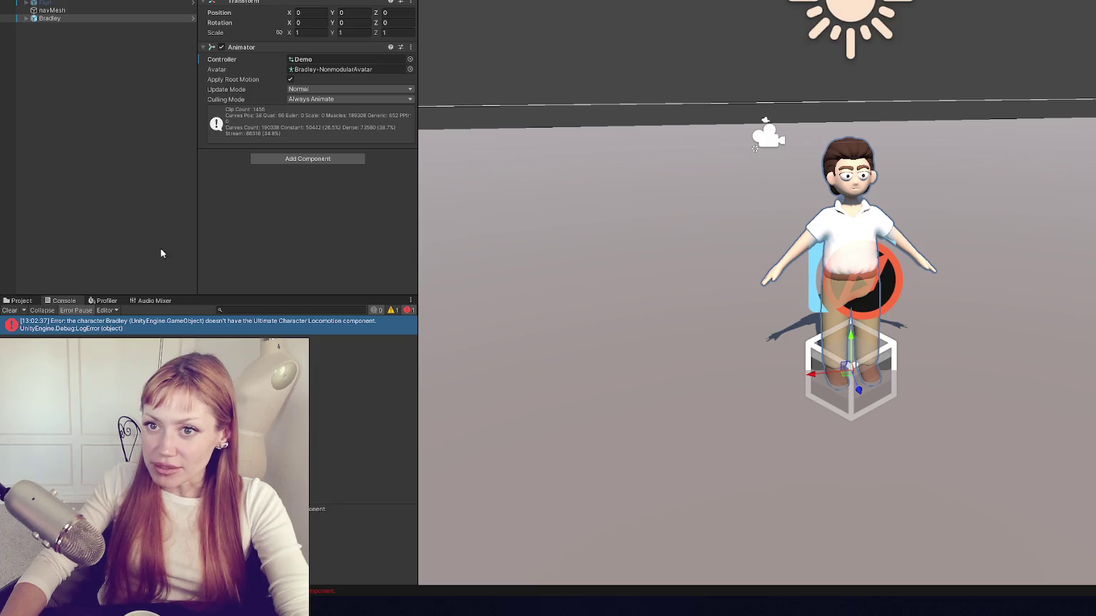
click(99, 20)
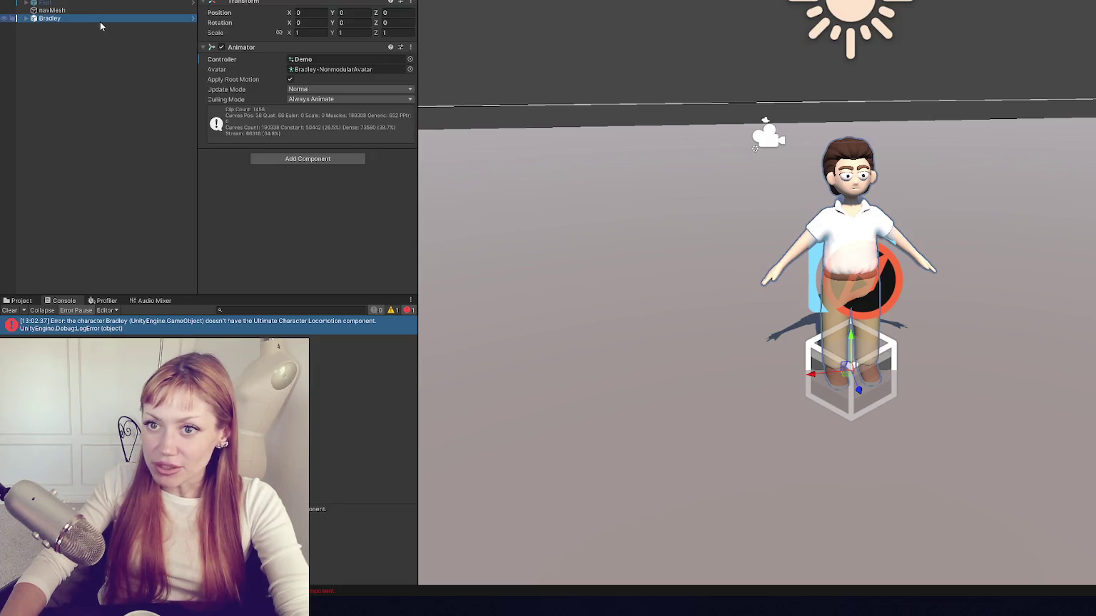
click(26, 19)
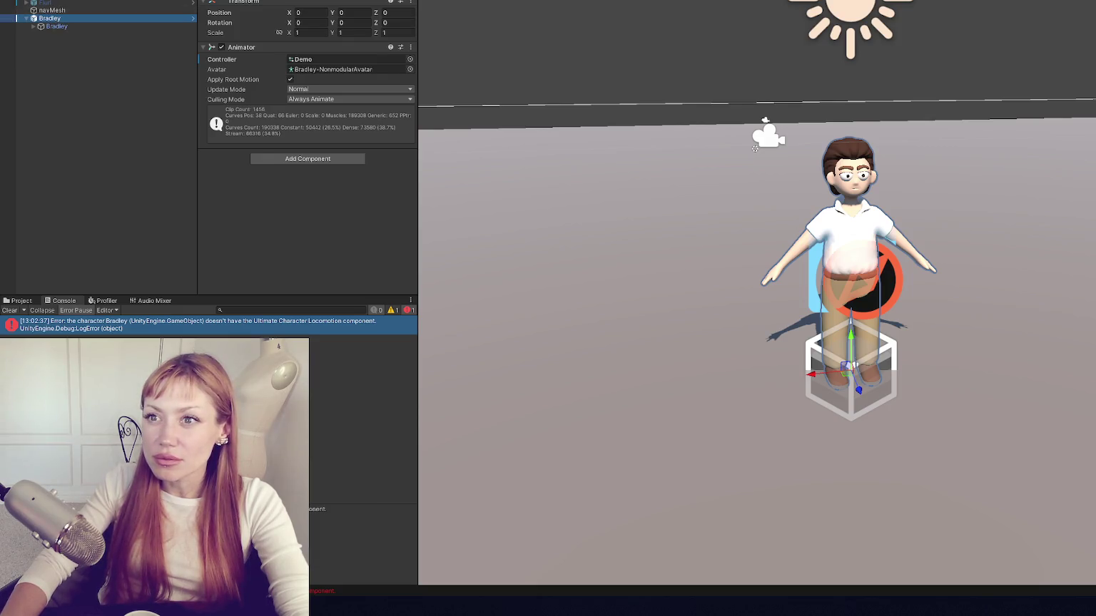
key(alt+w)
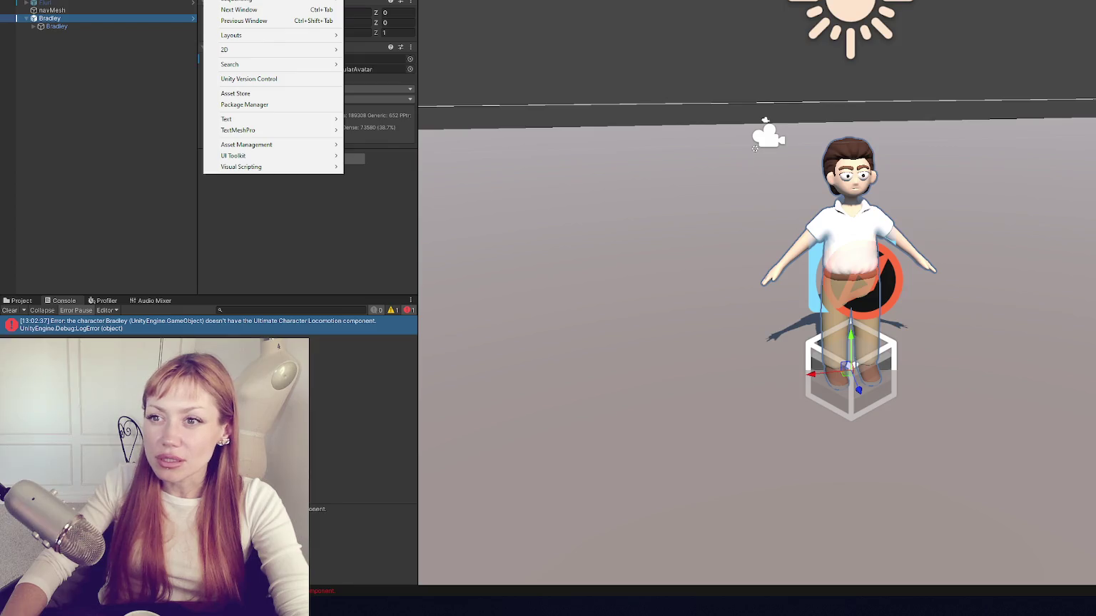
Step: Assign Bradley in the Opsive Character Manager with Both perspectives and Free Look first-person movement
key(Escape)
click(399, 15)
drag(52, 19, 535, 93)
click(532, 103)
click(535, 132)
click(551, 112)
click(563, 132)
Step: Set third-person movement to Adventure after trying Point Click and Combat
click(578, 124)
click(615, 168)
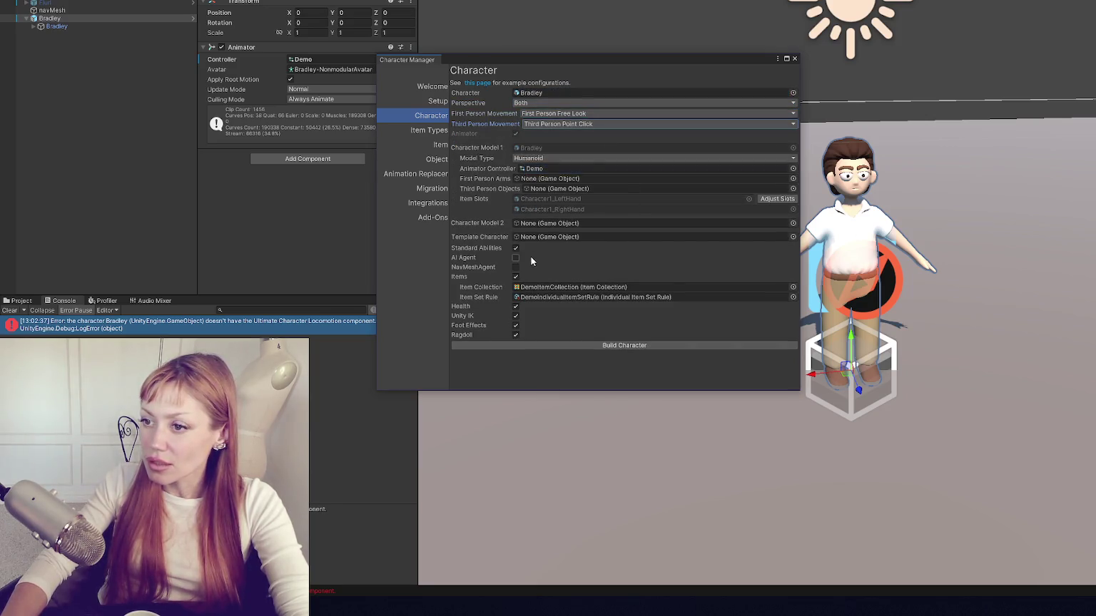
click(565, 124)
click(571, 148)
click(565, 124)
click(571, 137)
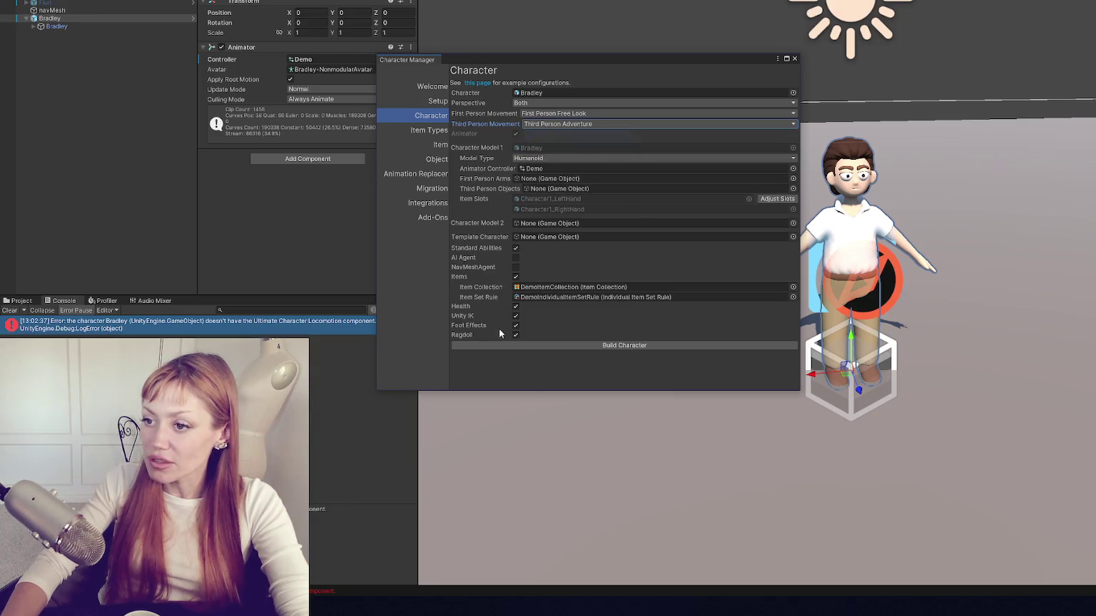
click(562, 124)
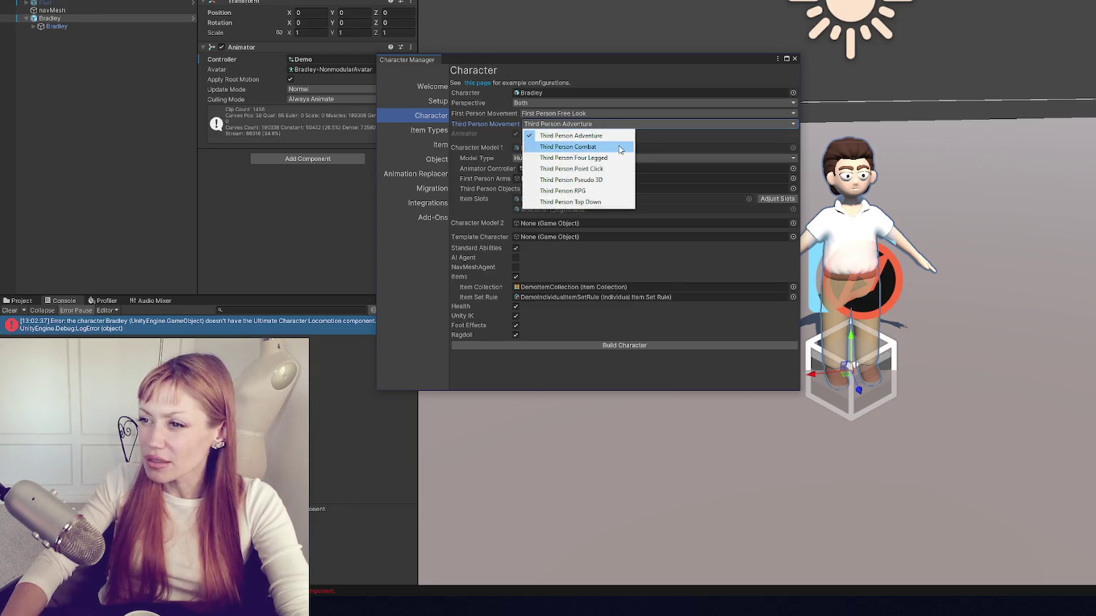
click(617, 148)
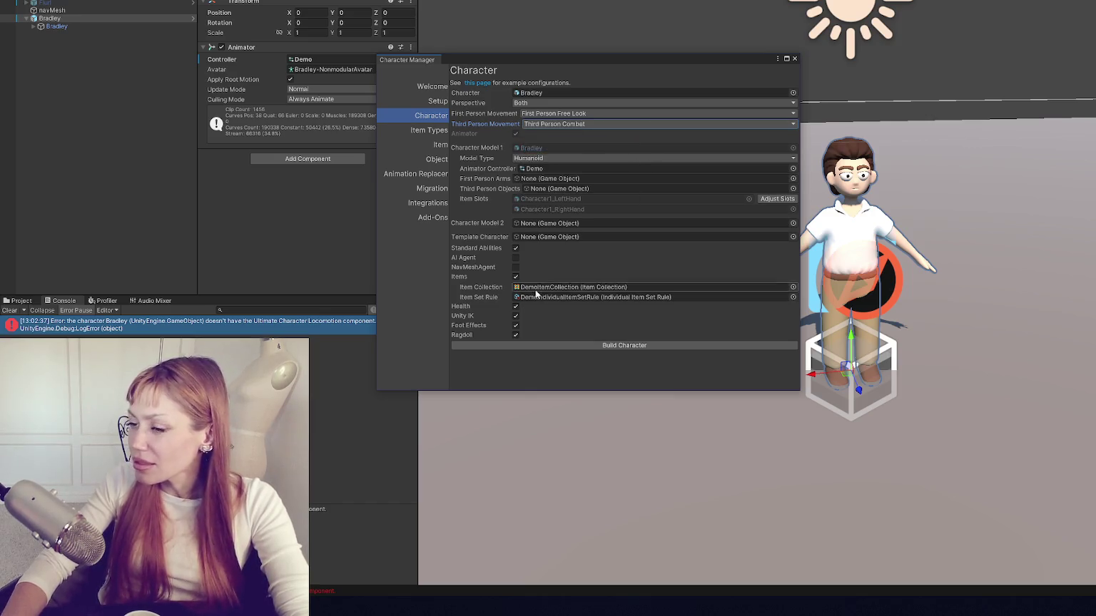
click(562, 124)
click(570, 137)
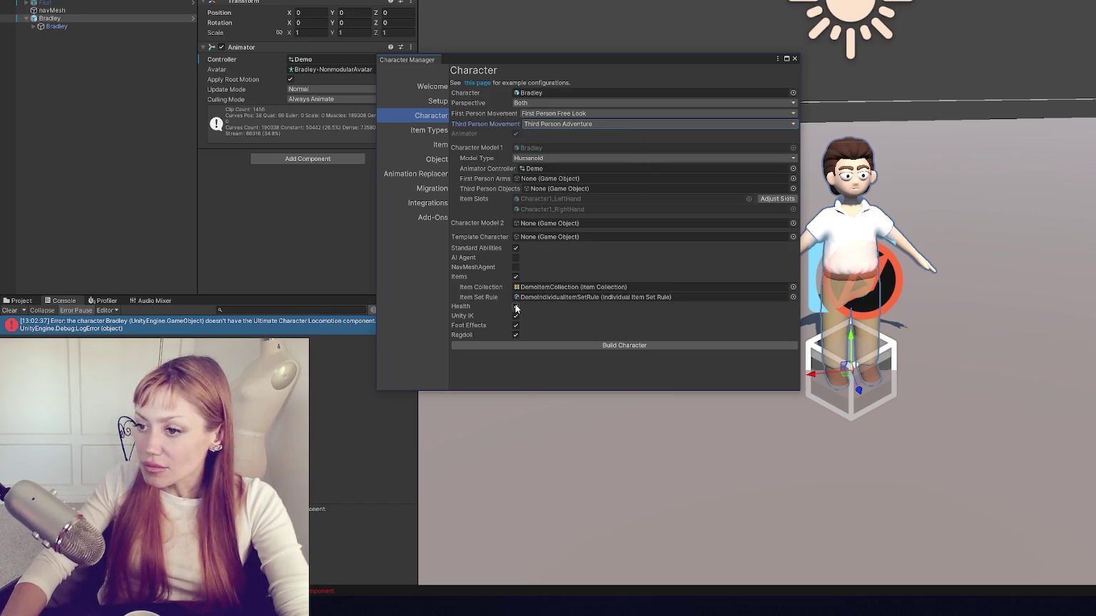
Step: Untick Items, toggle Standard Abilities, build Bradley, and close the Character Manager
click(515, 277)
click(515, 228)
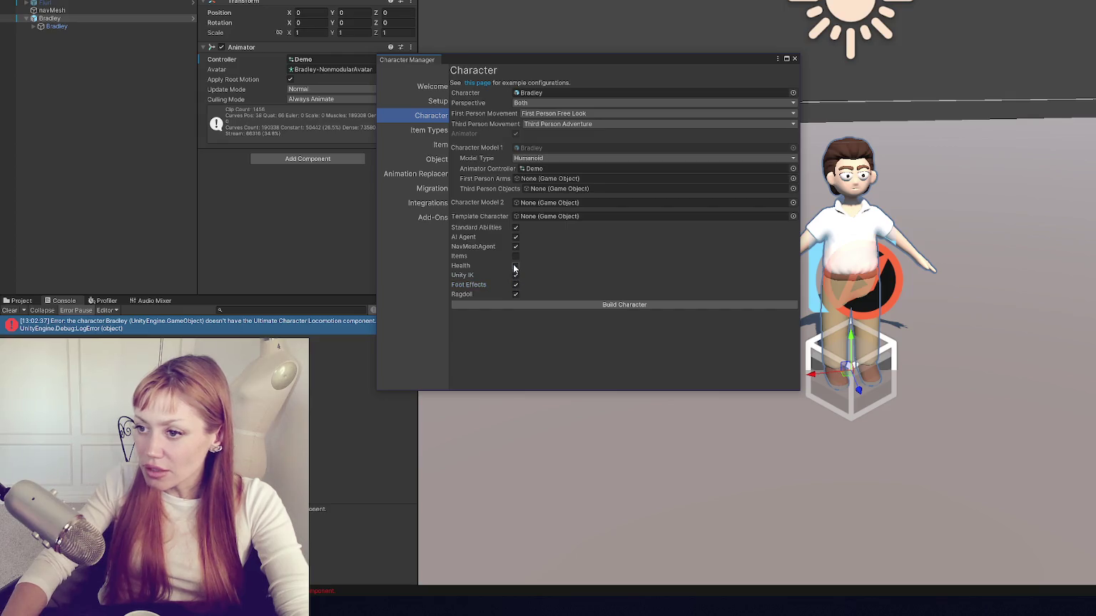
click(593, 305)
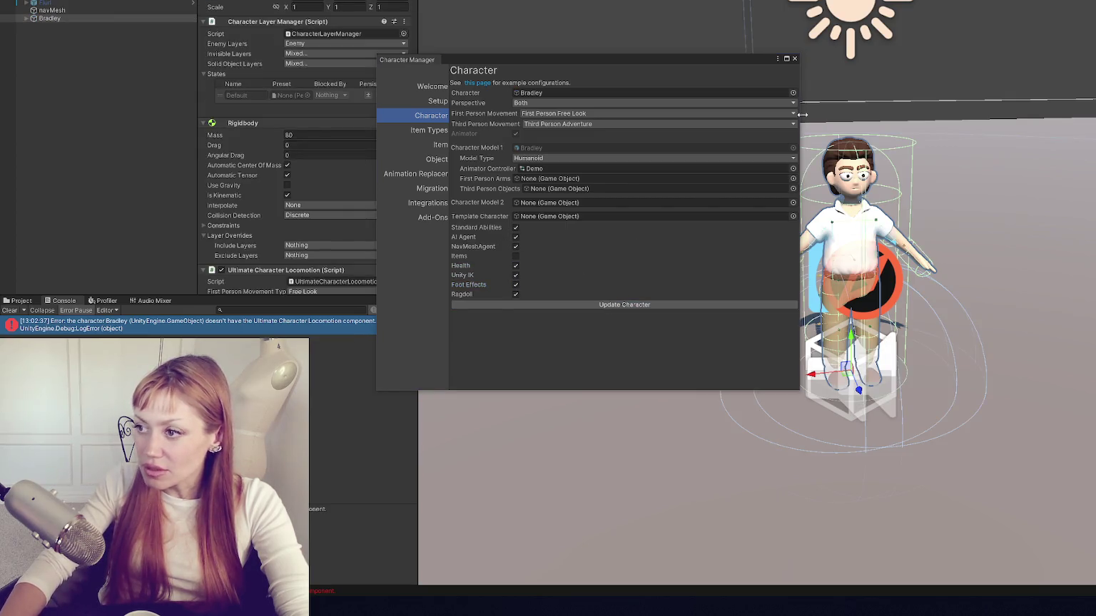
click(795, 58)
click(278, 3)
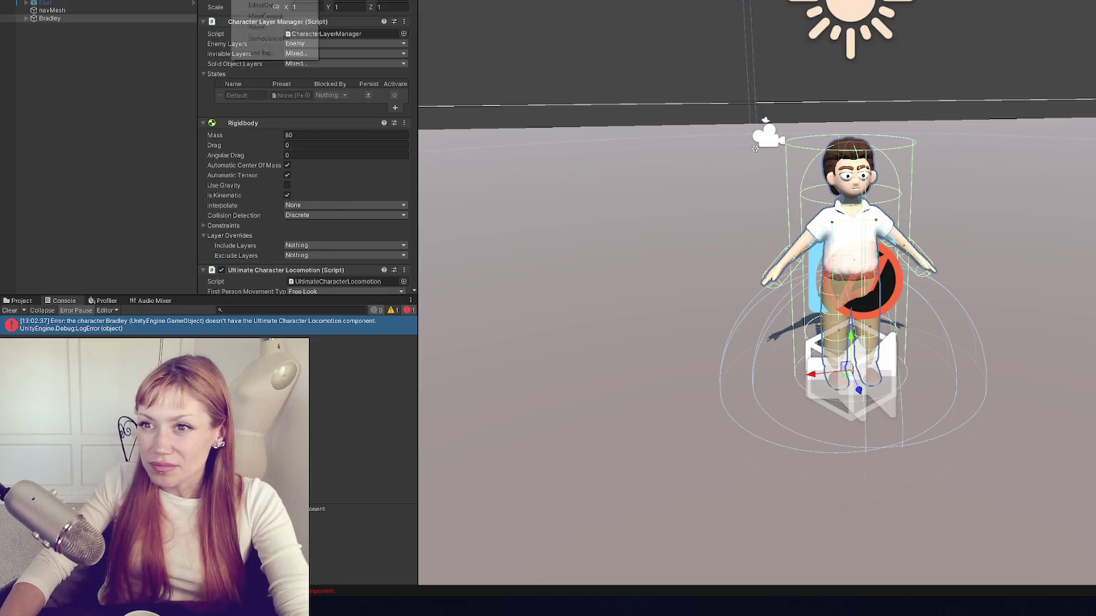
Step: Tag Bradley as Player, run and stop a test, and narrow the Inspector panel
click(278, 27)
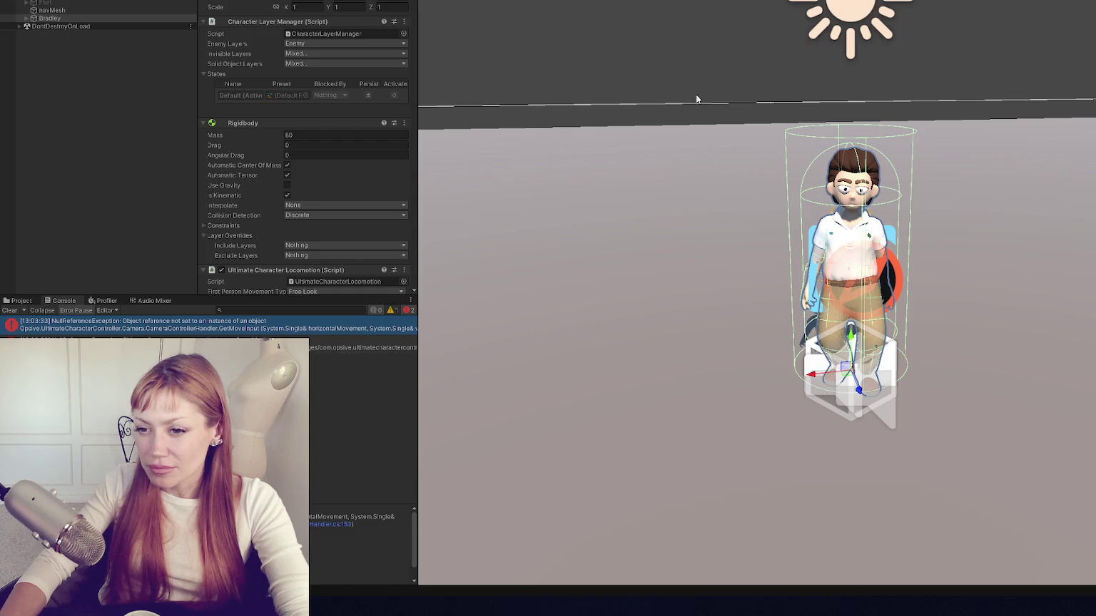
key(ctrl+p)
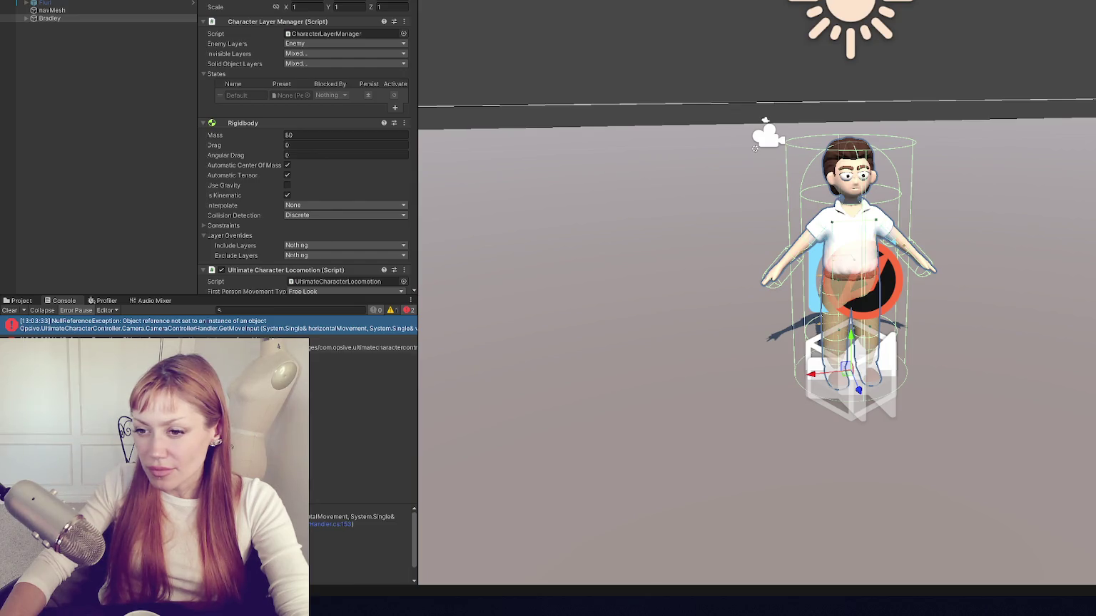
mouse_move(419, 327)
mouse_down()
mouse_move(575, 328)
mouse_move(402, 327)
mouse_up()
click(214, 0)
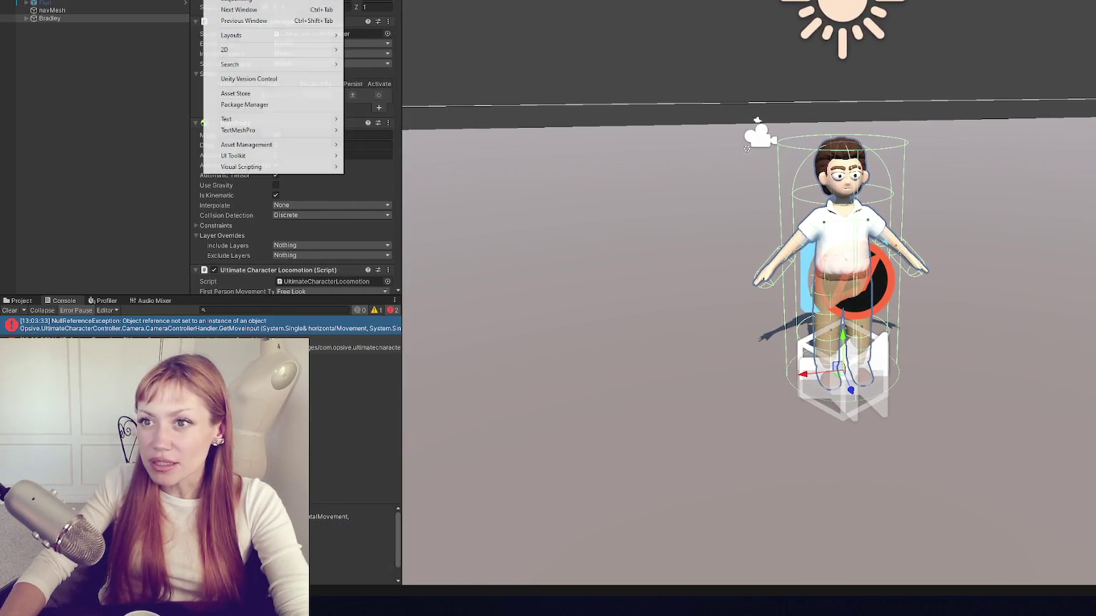
Step: Open the Character Manager's Setup page and import the Opsive sample
key(Escape)
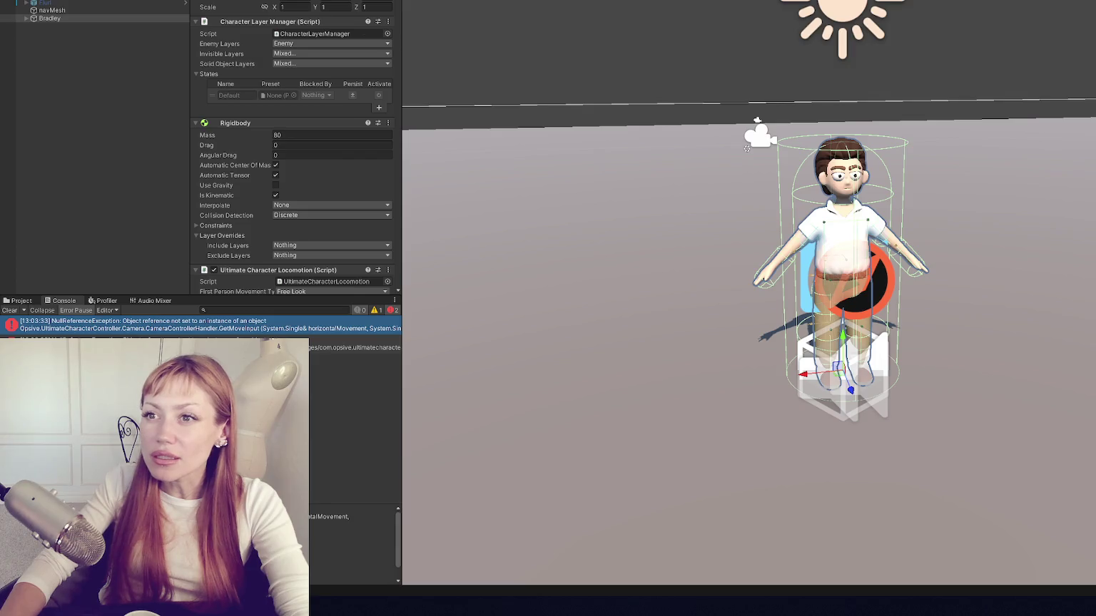
mouse_move(360, 0)
click(417, 6)
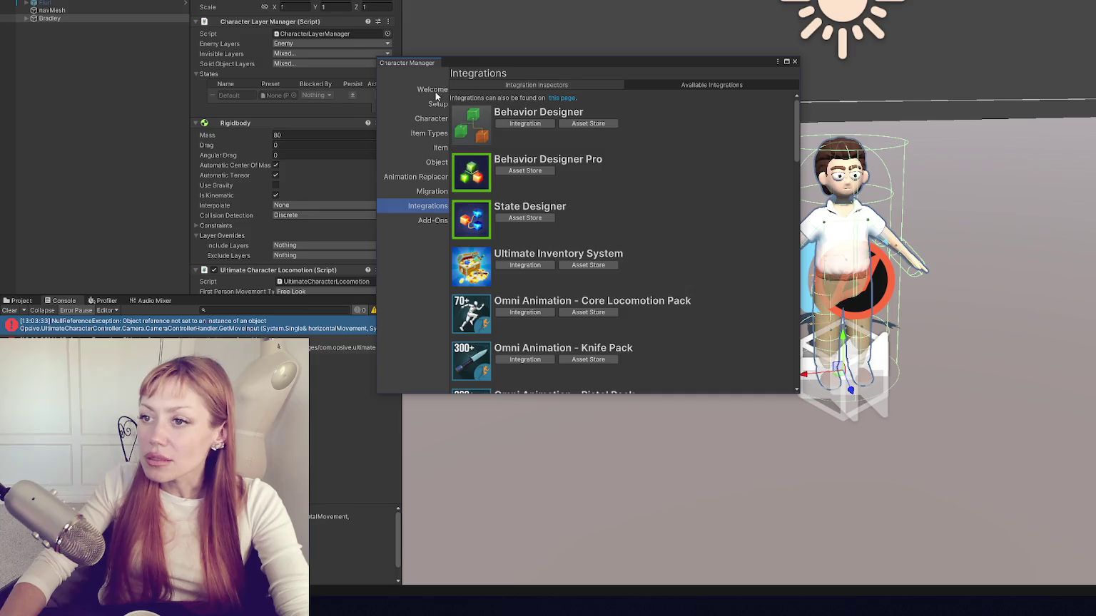
click(437, 91)
click(436, 107)
click(595, 85)
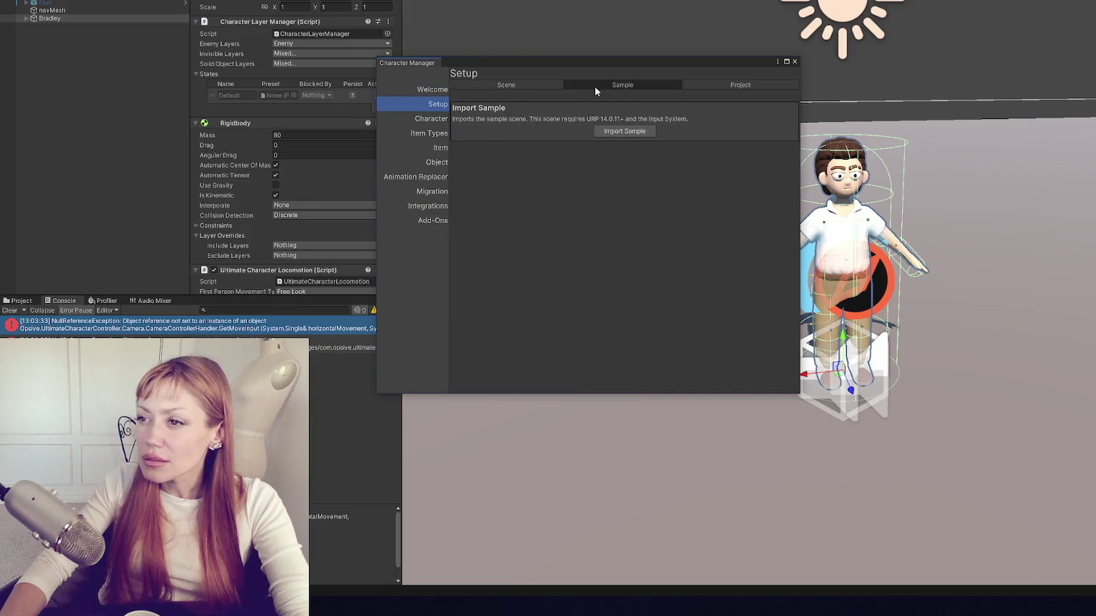
click(653, 132)
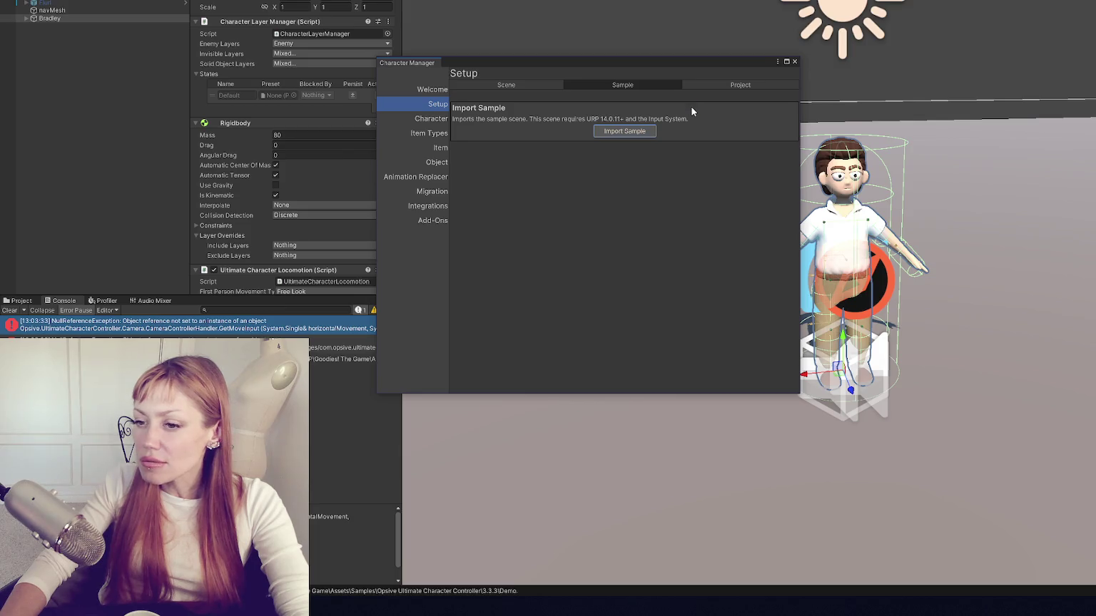
Step: Update the project layers, import URP render pipeline support, and close the Character Manager
click(712, 87)
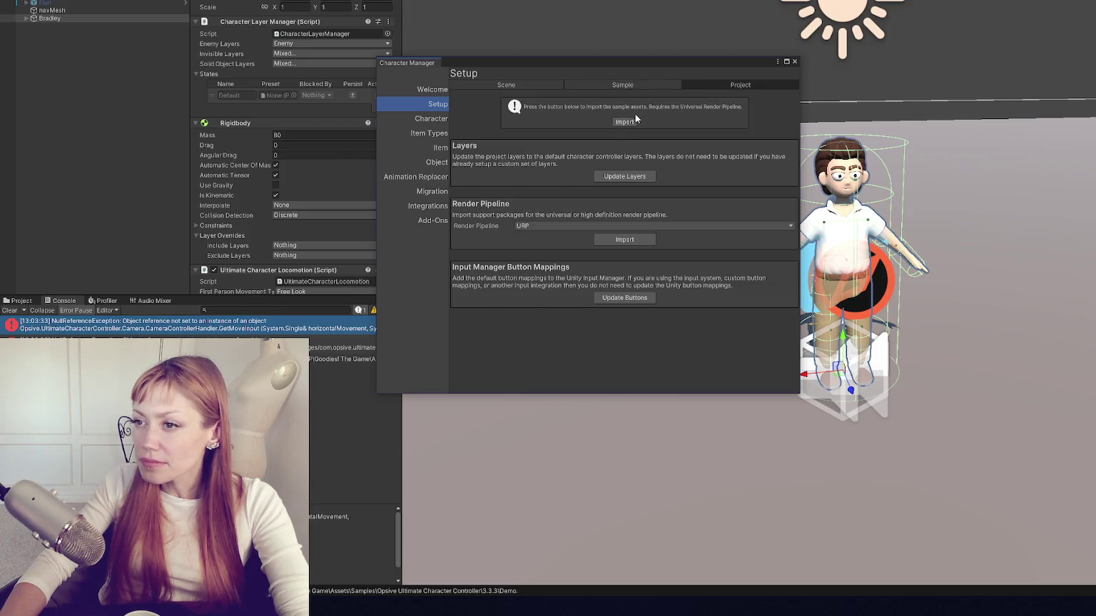
click(604, 179)
click(632, 242)
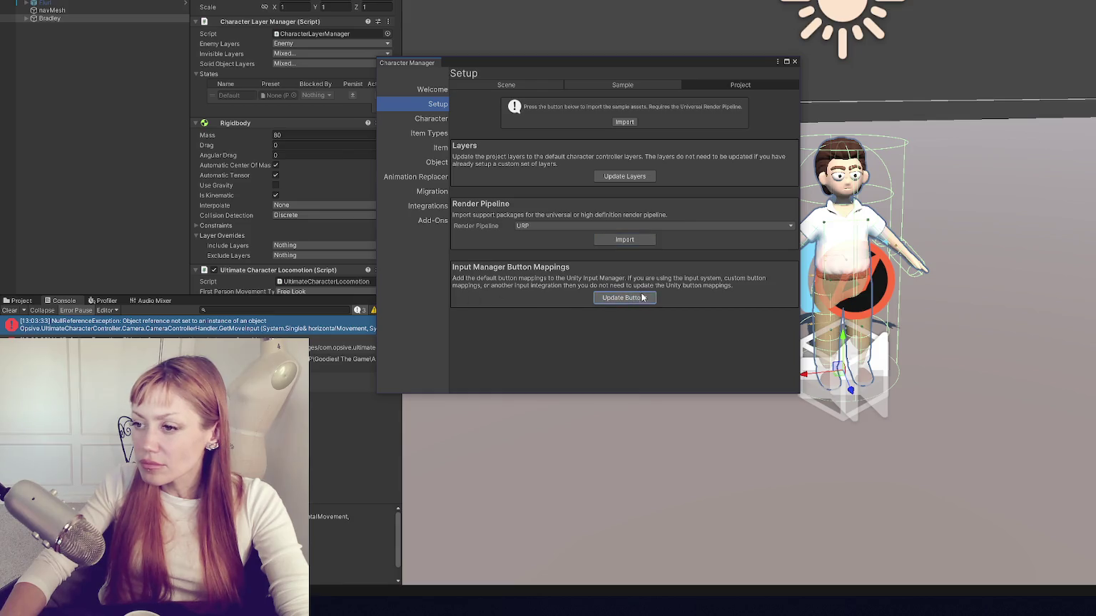
click(425, 119)
click(428, 134)
click(428, 118)
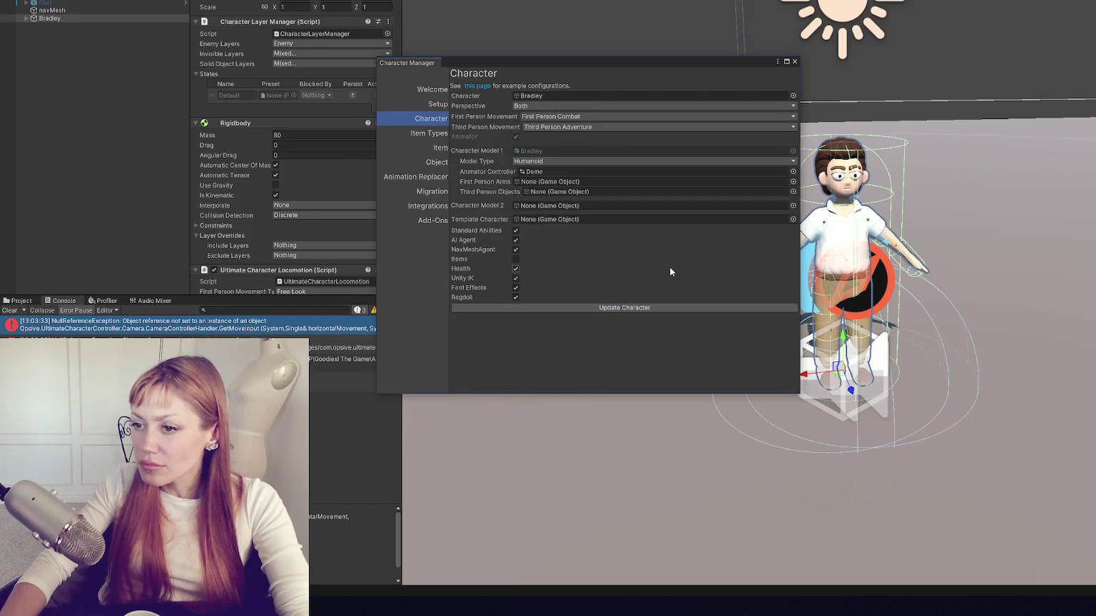
click(794, 61)
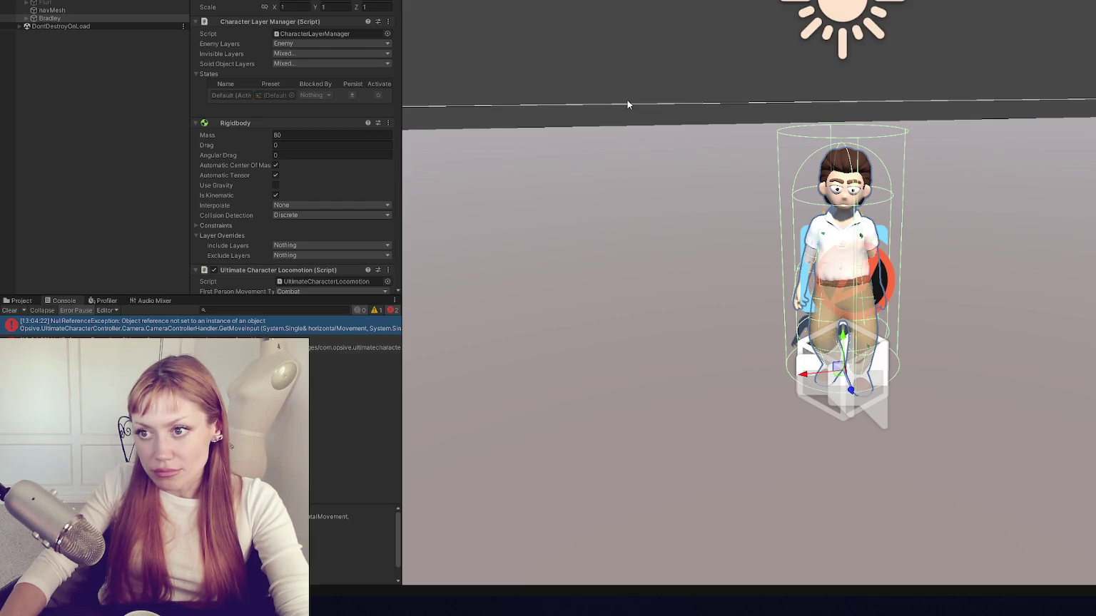
Step: Exit Play mode and open Project Settings, browsing Preset Manager and collapsing Version Control and TextMesh Pro
key(ctrl+p)
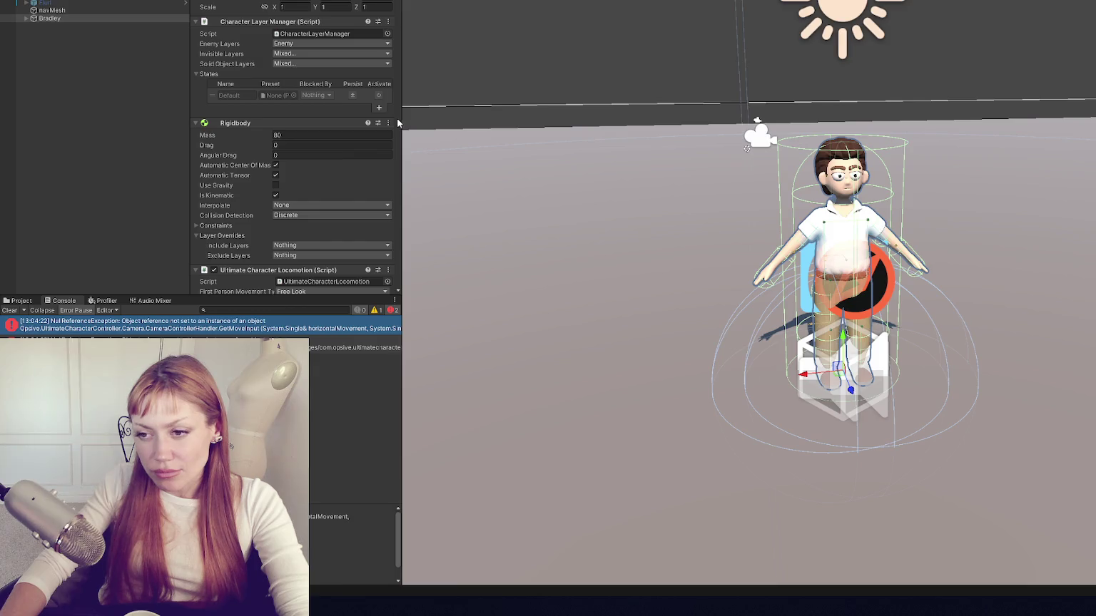
click(32, 0)
click(65, 240)
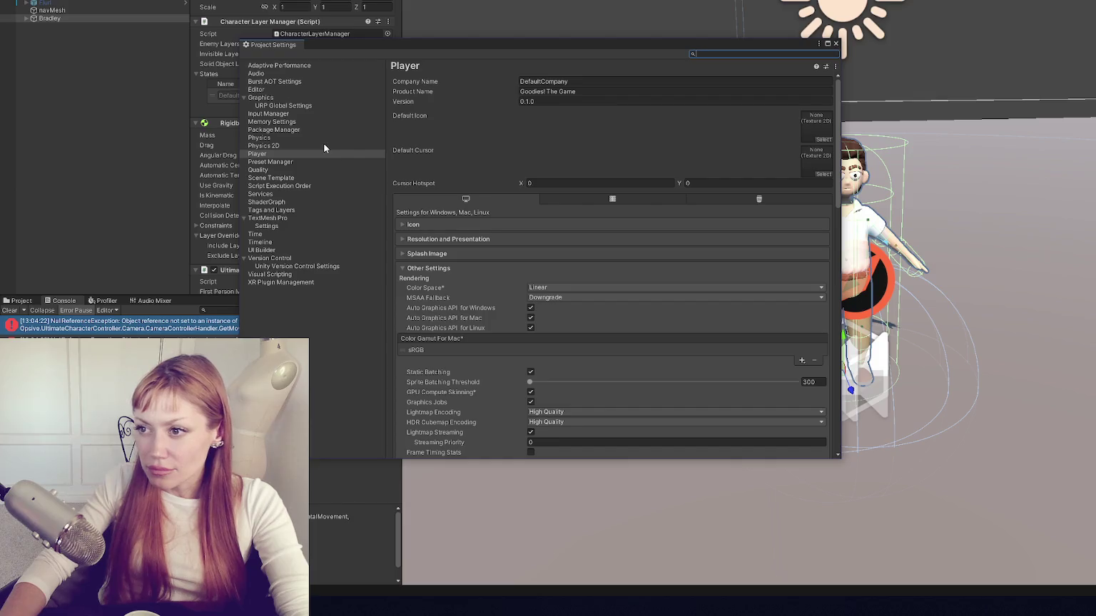
click(318, 162)
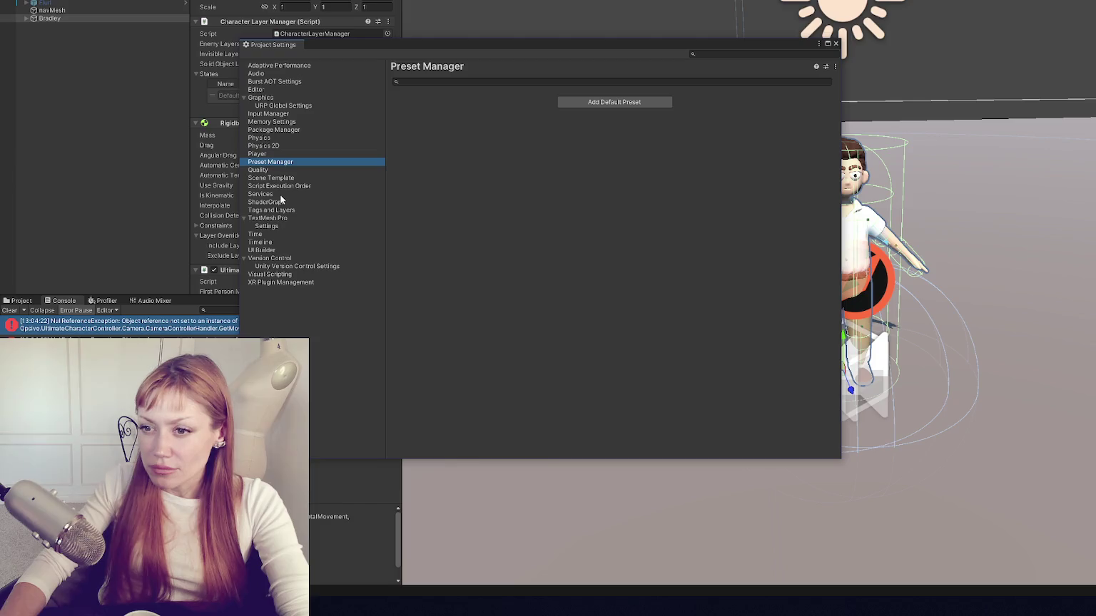
click(245, 259)
click(244, 219)
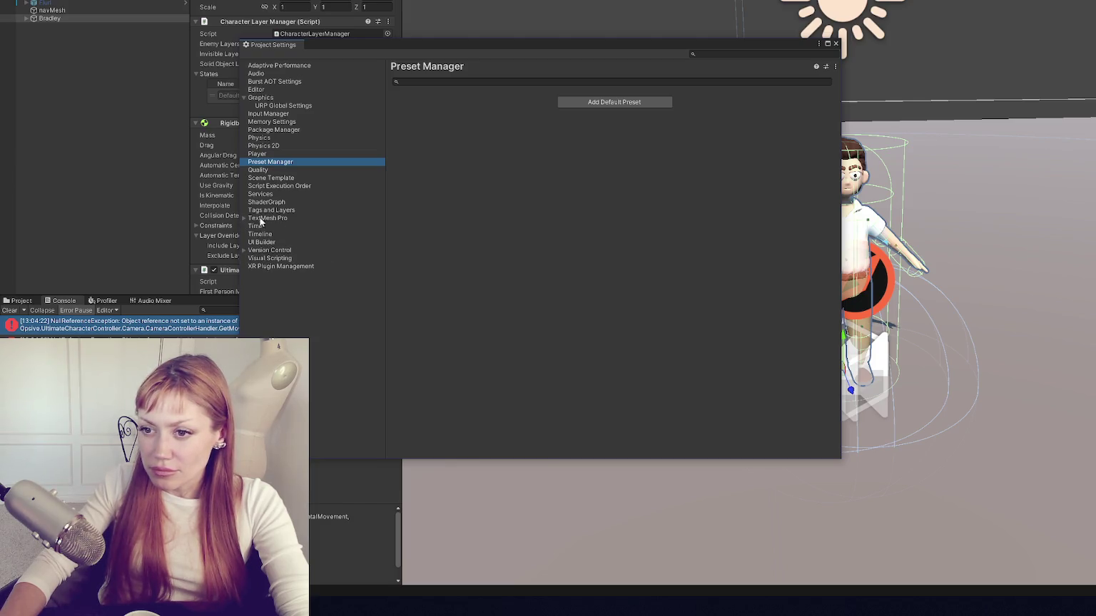
Step: Open the Input Manager page and expand its Axes list
click(250, 98)
click(245, 97)
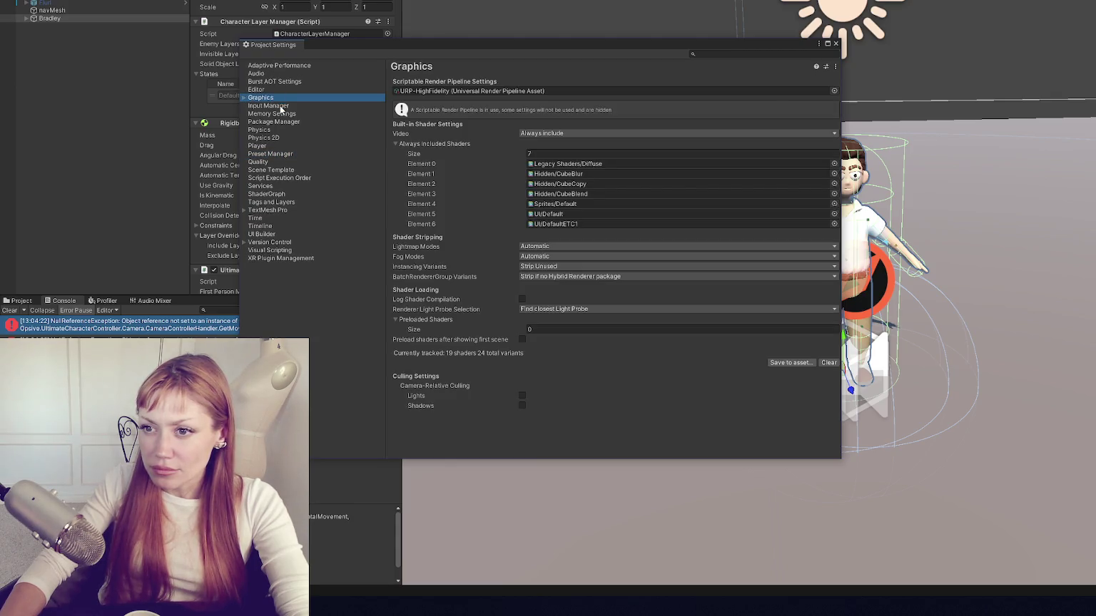
click(268, 105)
click(426, 105)
scroll(580, 286, down, 5)
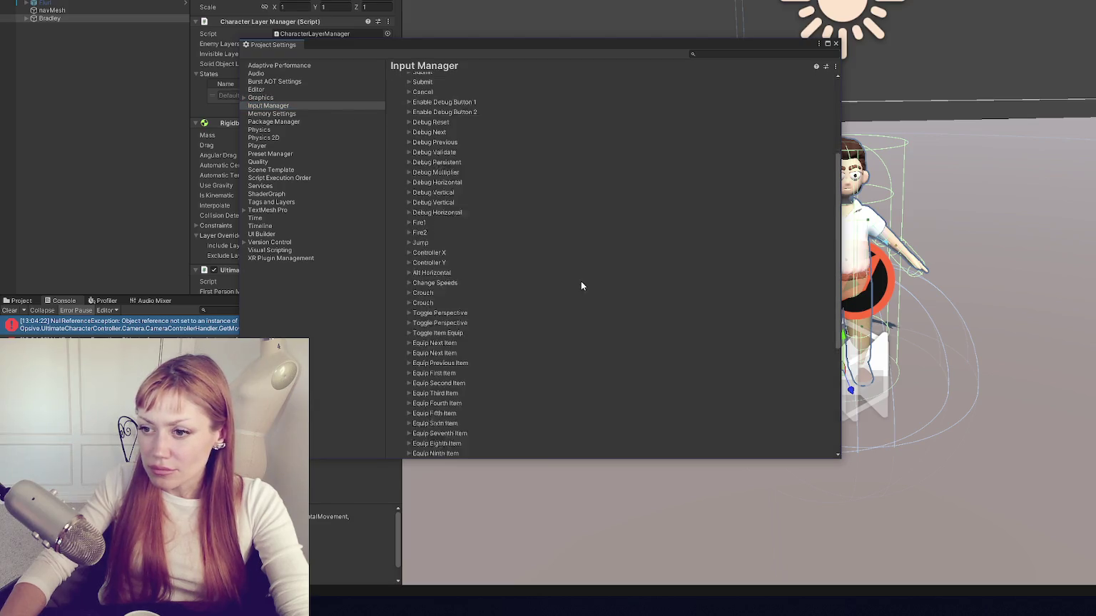
scroll(581, 286, down, 5)
scroll(581, 285, up, 10)
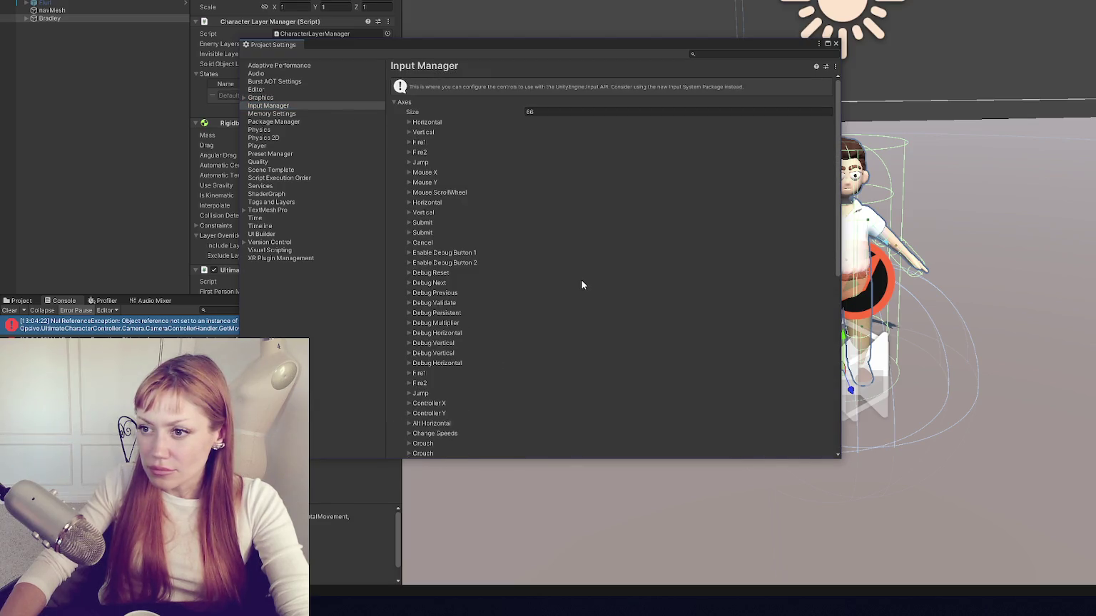
click(550, 113)
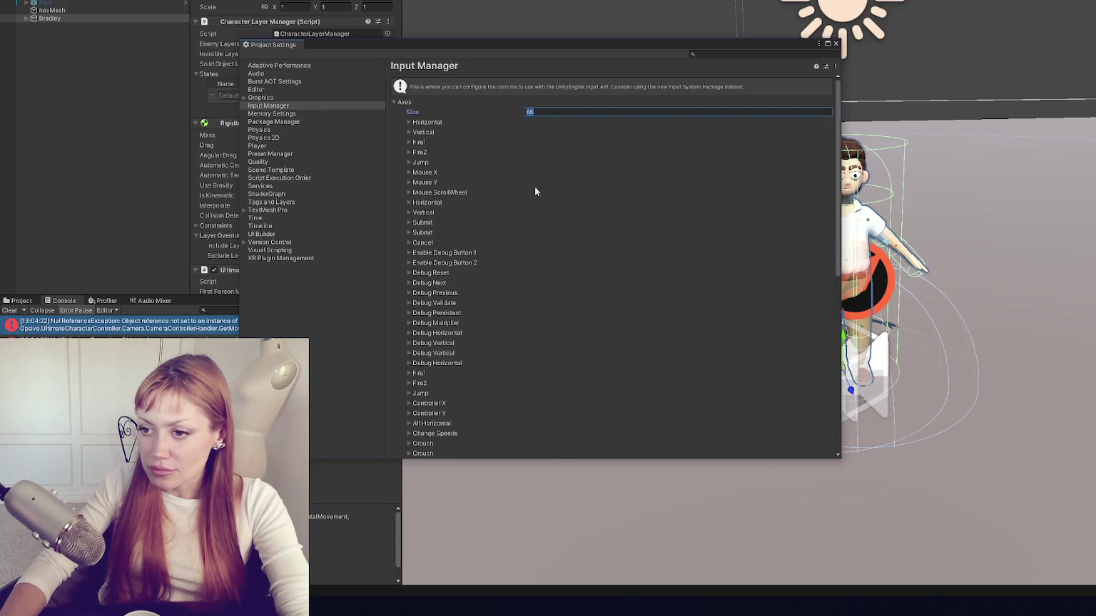
scroll(528, 191, down, 3)
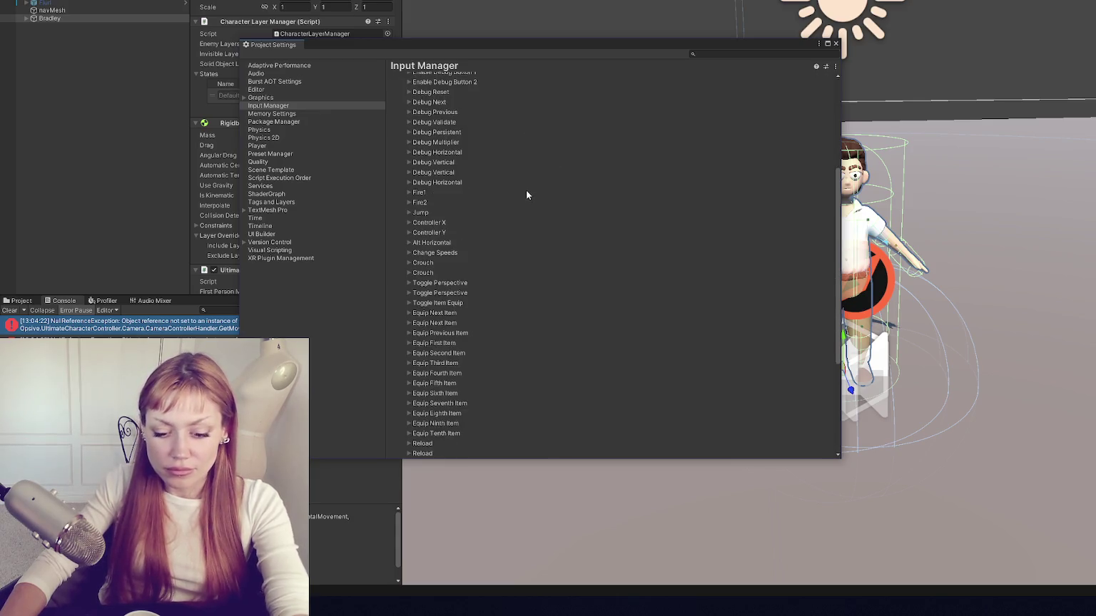
key(Return)
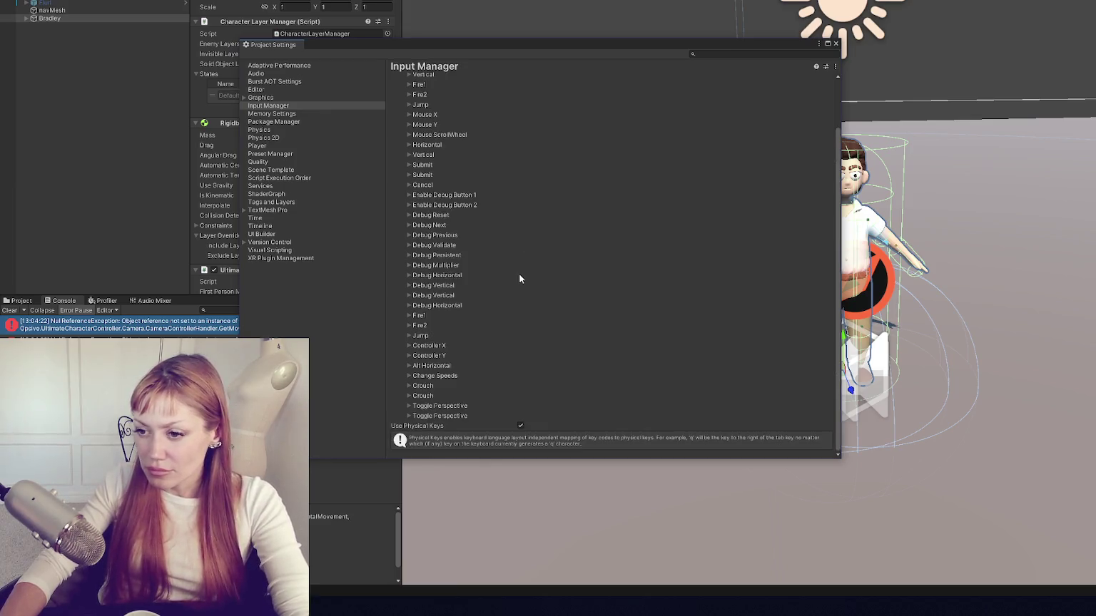
scroll(518, 274, down, 3)
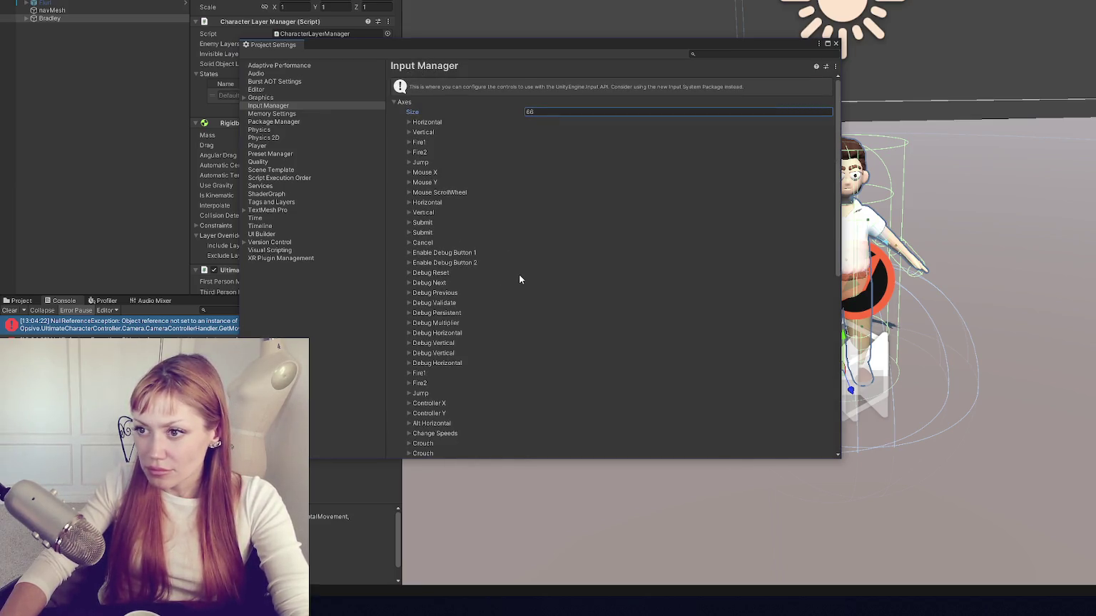
scroll(519, 274, down, 3)
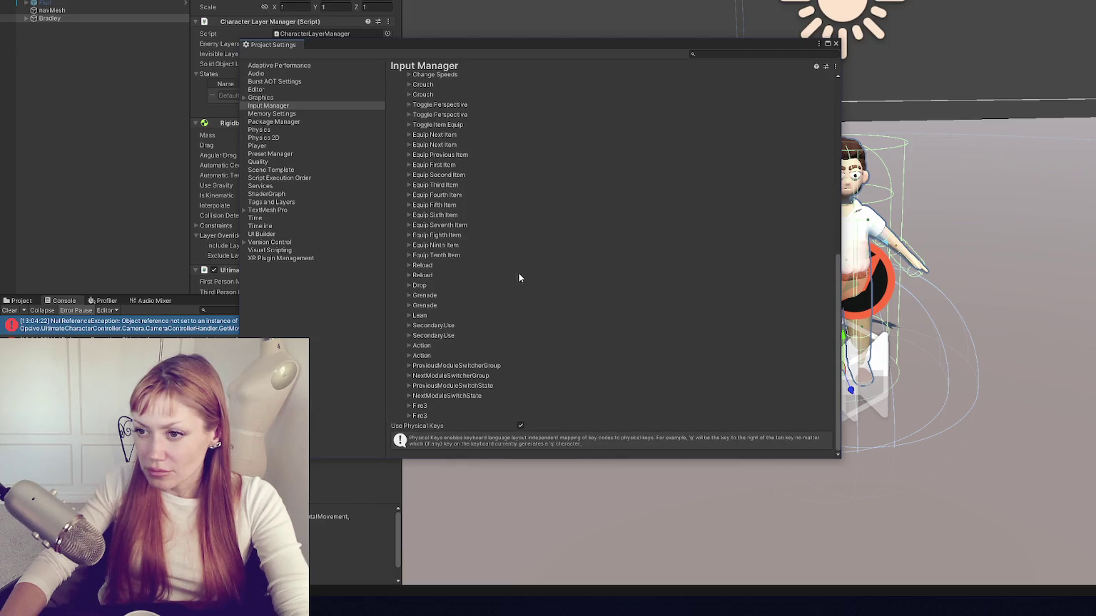
scroll(518, 274, up, 5)
scroll(518, 271, up, 3)
click(424, 119)
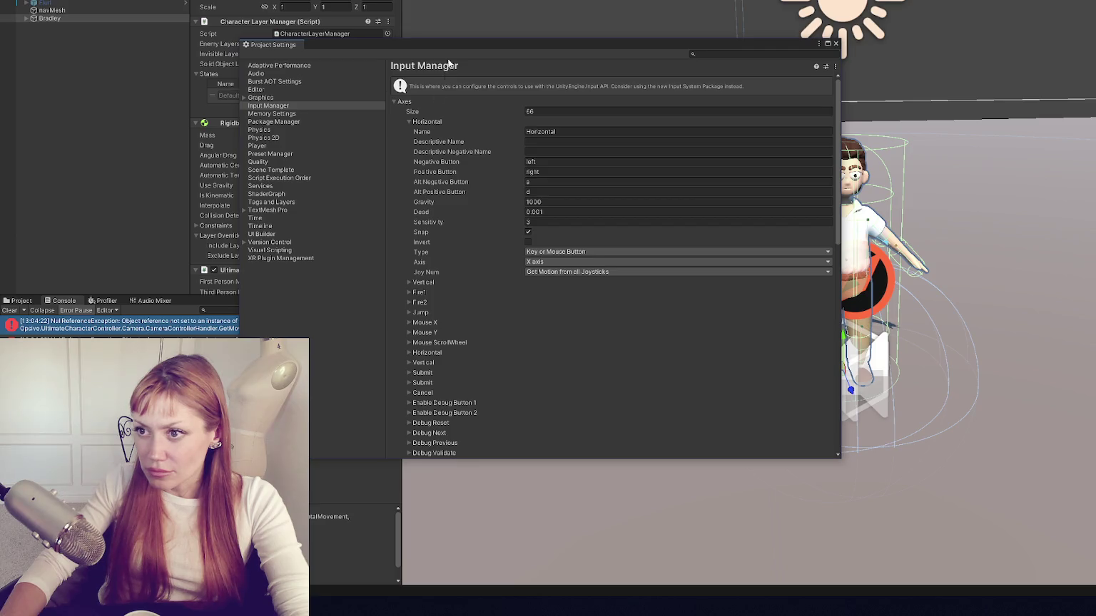
drag(451, 45, 622, 41)
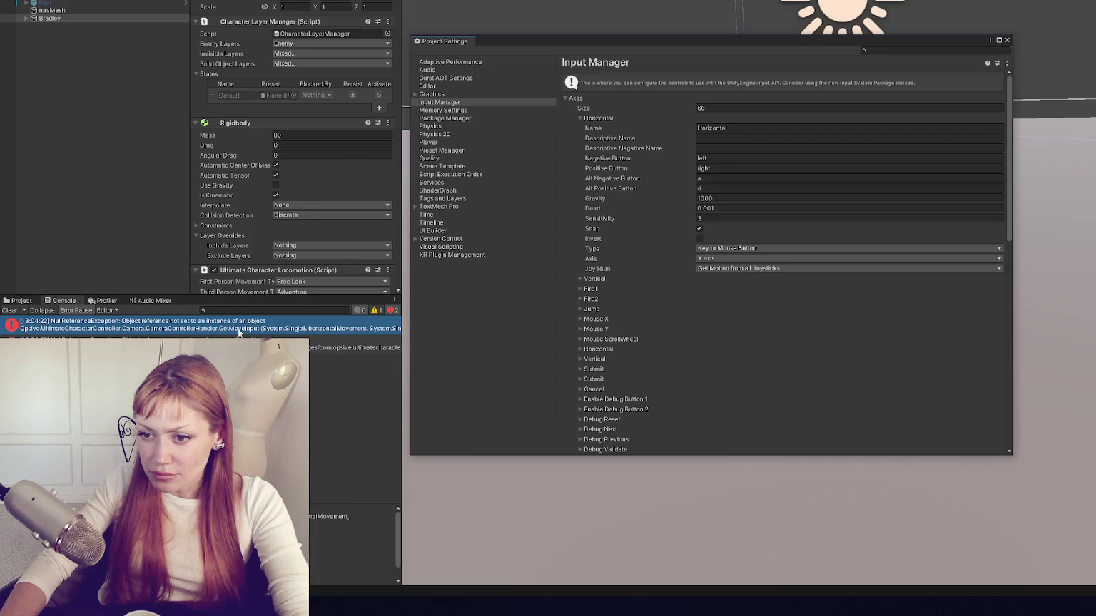
click(580, 118)
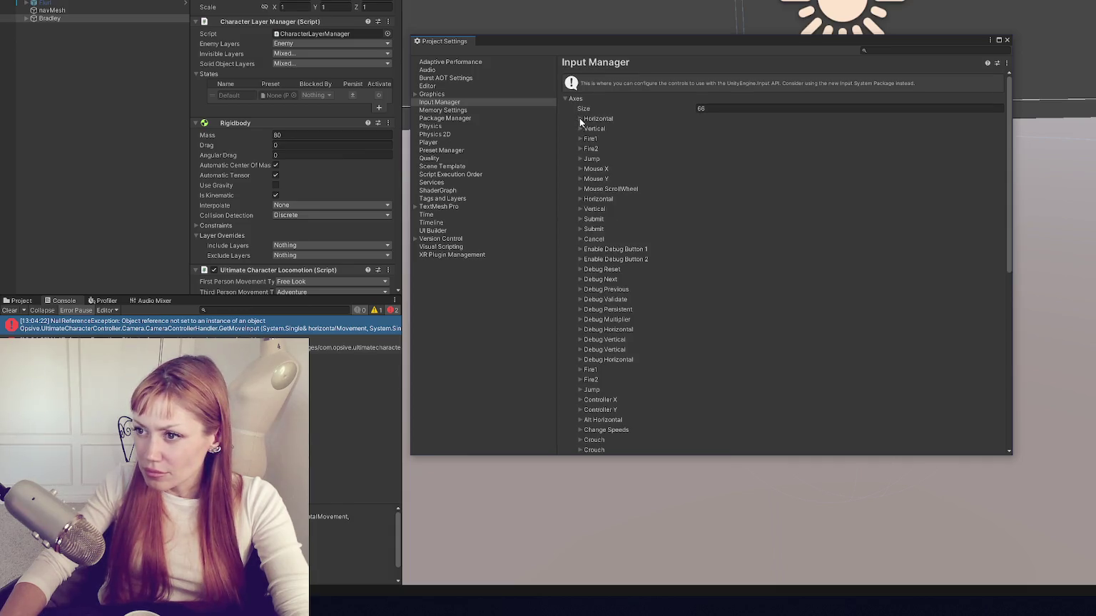
scroll(600, 350, down, 6)
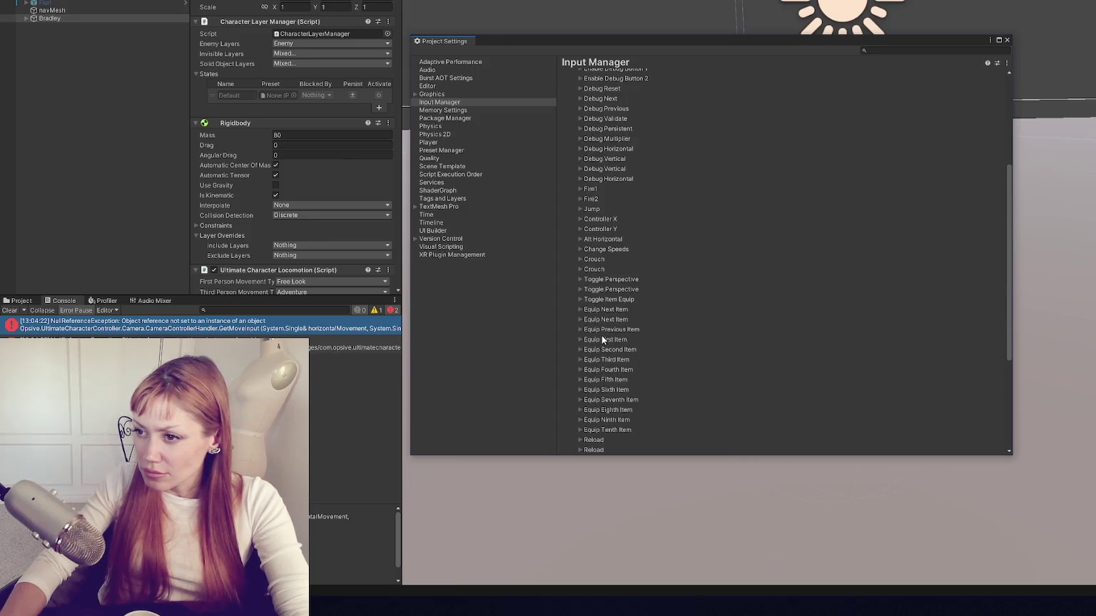
scroll(601, 340, down, 5)
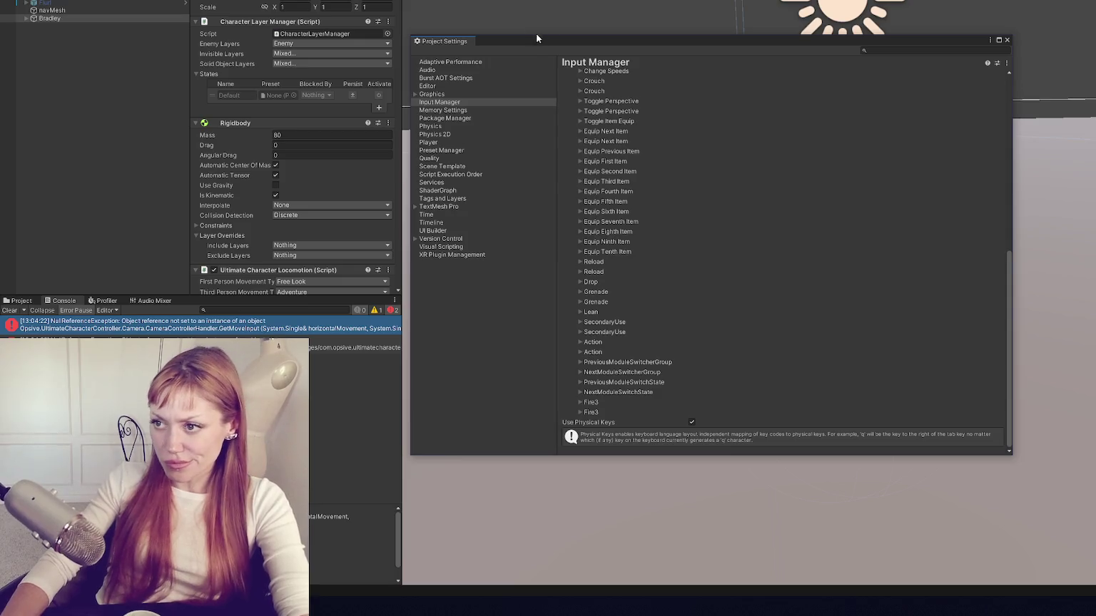
click(214, 1)
click(214, 1)
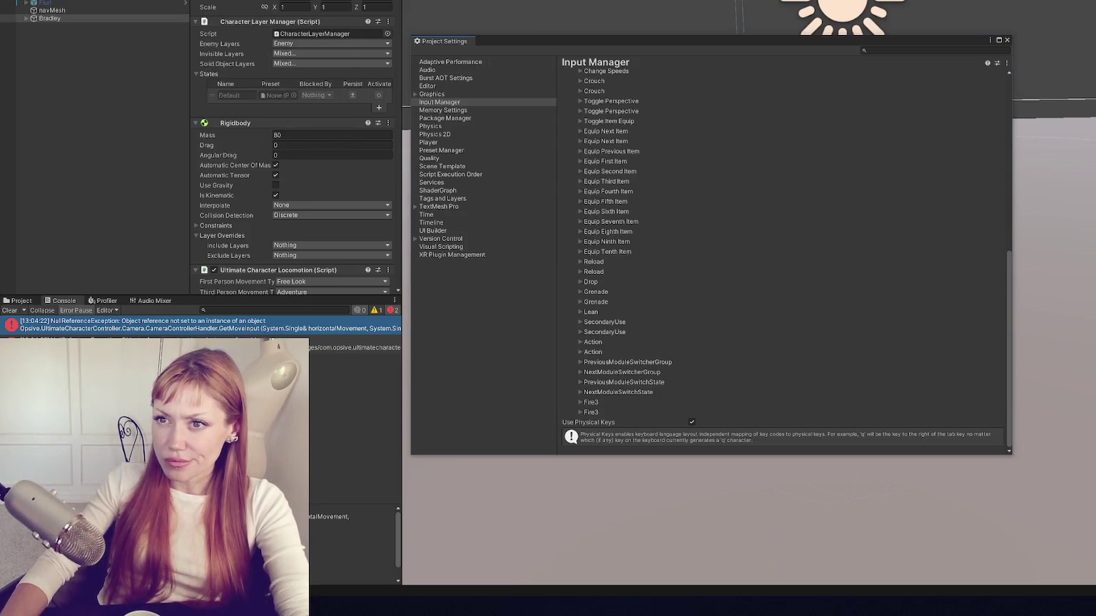
click(371, 0)
key(Escape)
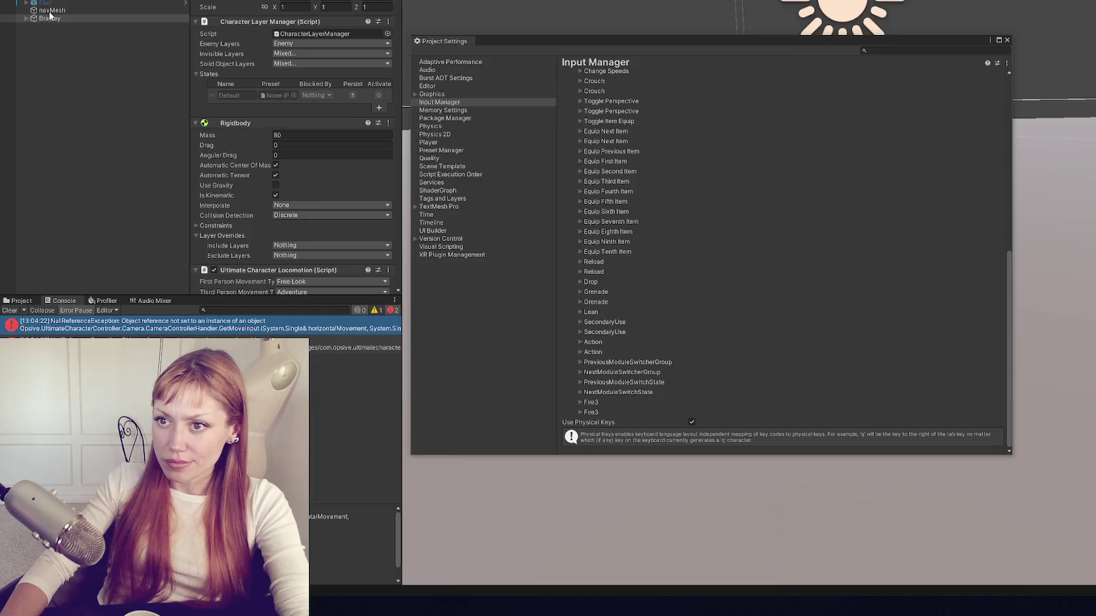
drag(40, 19, 550, 100)
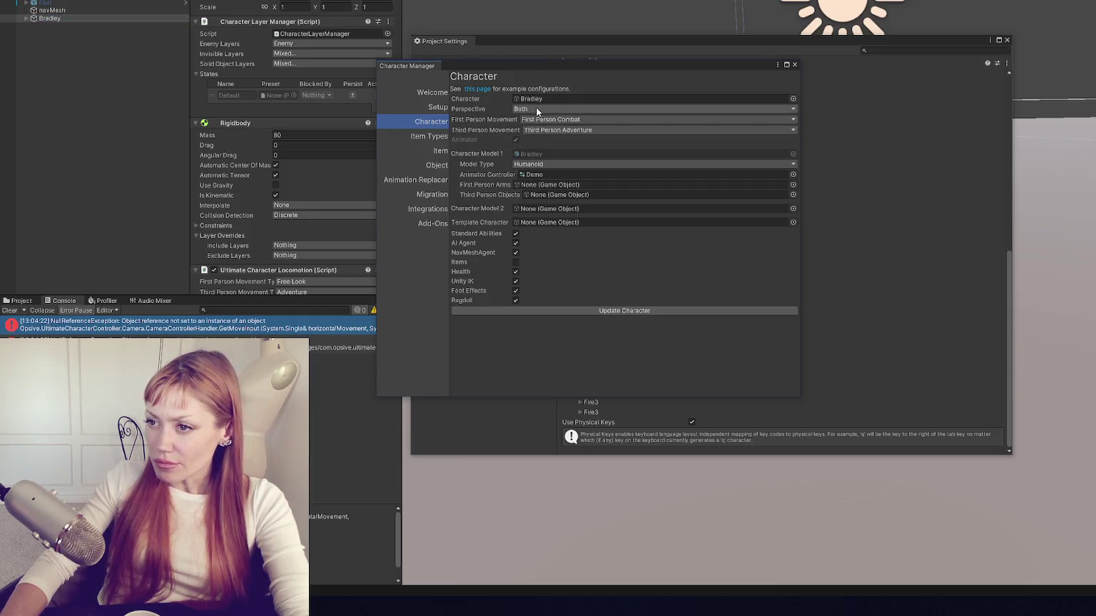
Step: Set first-person movement to Free Look, keep InputSystem input, and add virtual controls and UI monitors
click(592, 118)
click(590, 139)
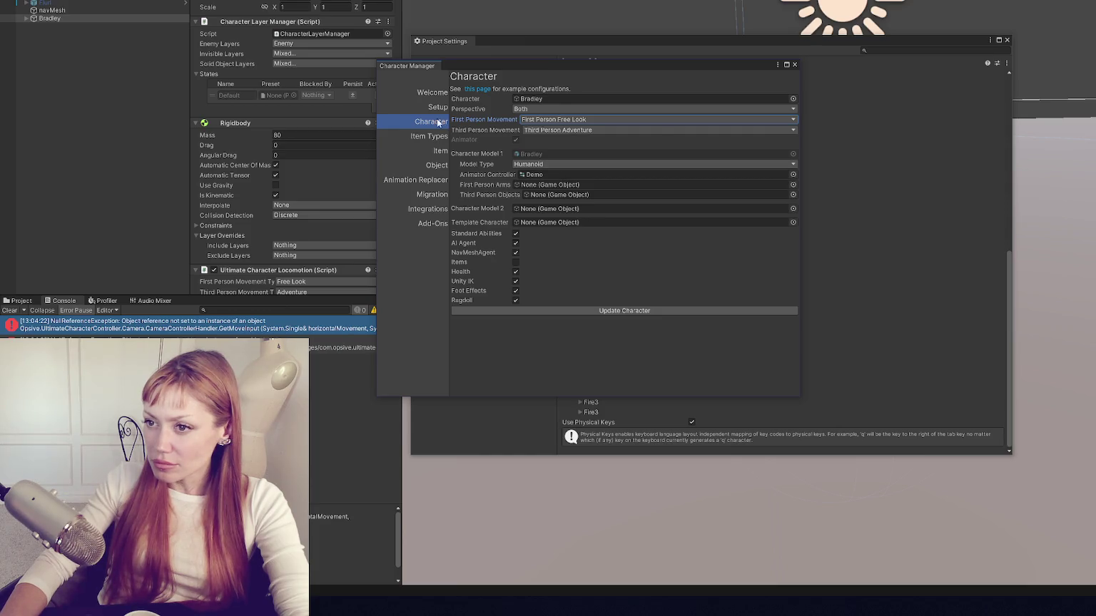
click(435, 92)
click(437, 109)
click(635, 309)
click(548, 320)
click(614, 322)
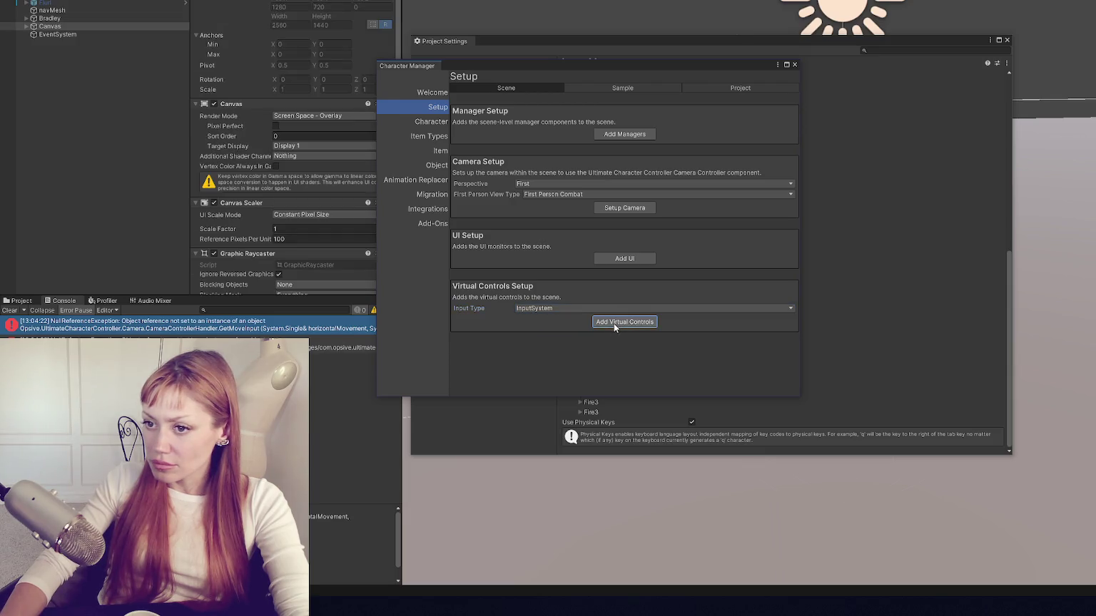
click(605, 259)
Step: Create a camera with perspective Both, First Person Free Look and Third Person Adventure
click(564, 182)
click(540, 216)
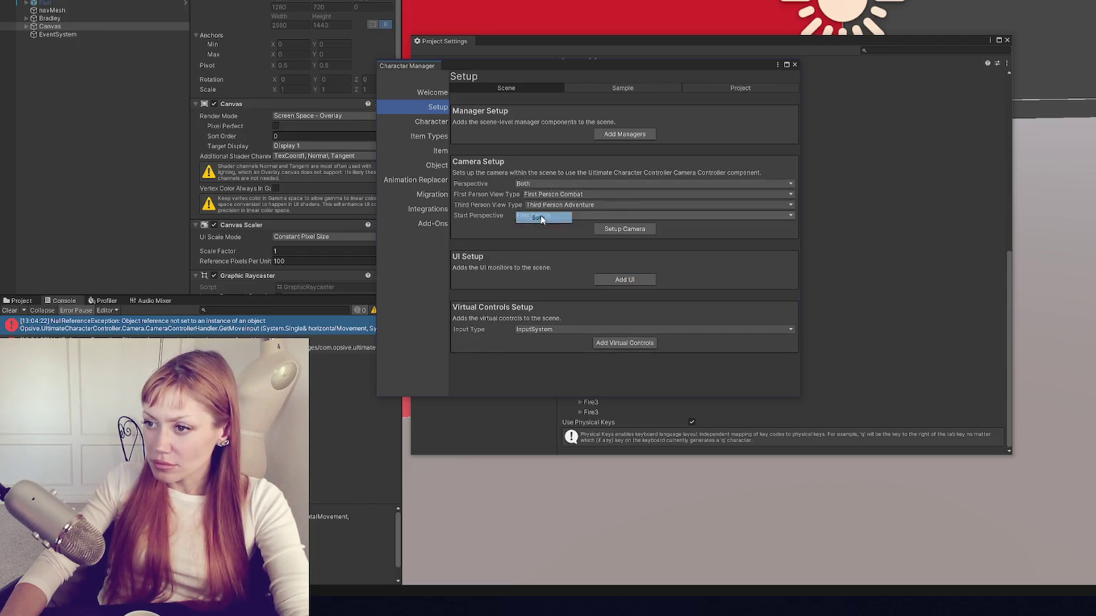
click(589, 194)
click(591, 217)
click(587, 205)
click(598, 228)
click(598, 205)
click(607, 216)
click(632, 228)
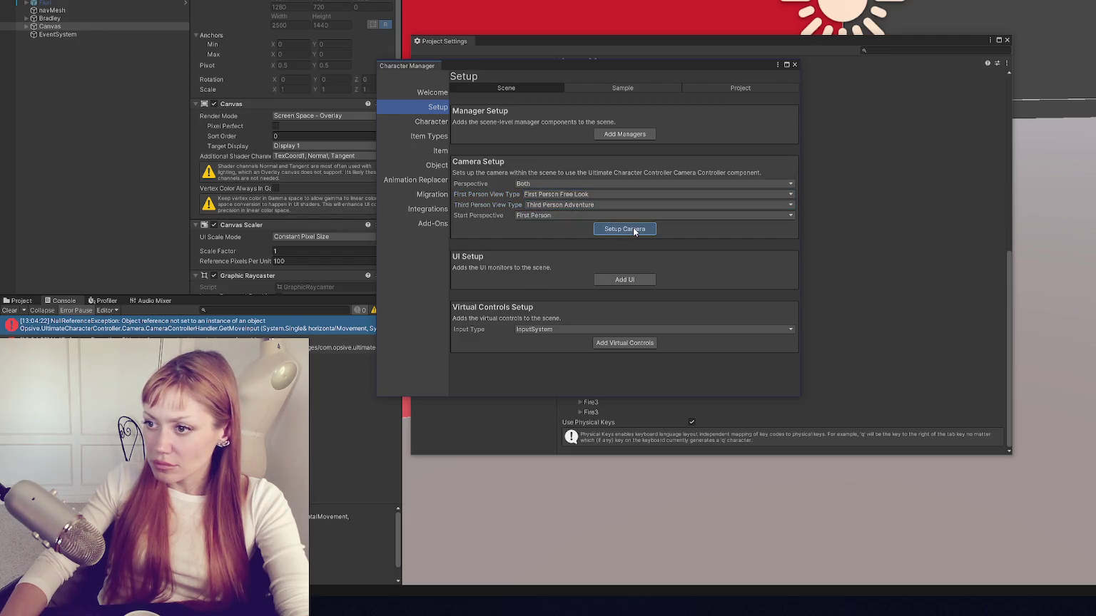
Step: Add the scene managers, review the remaining Character Manager pages, and close both settings windows
click(617, 133)
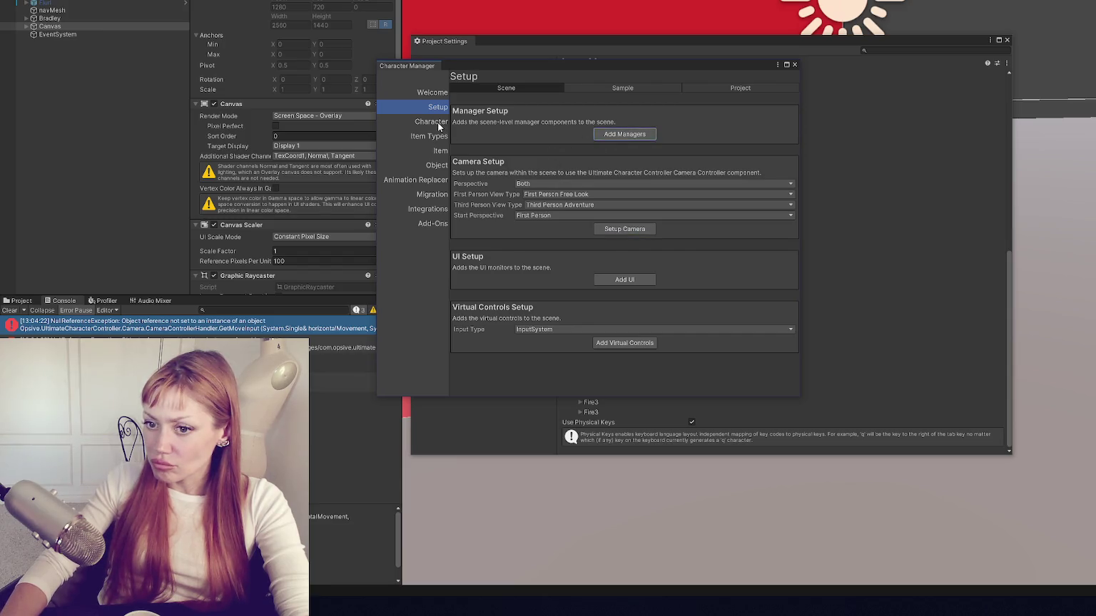
click(432, 122)
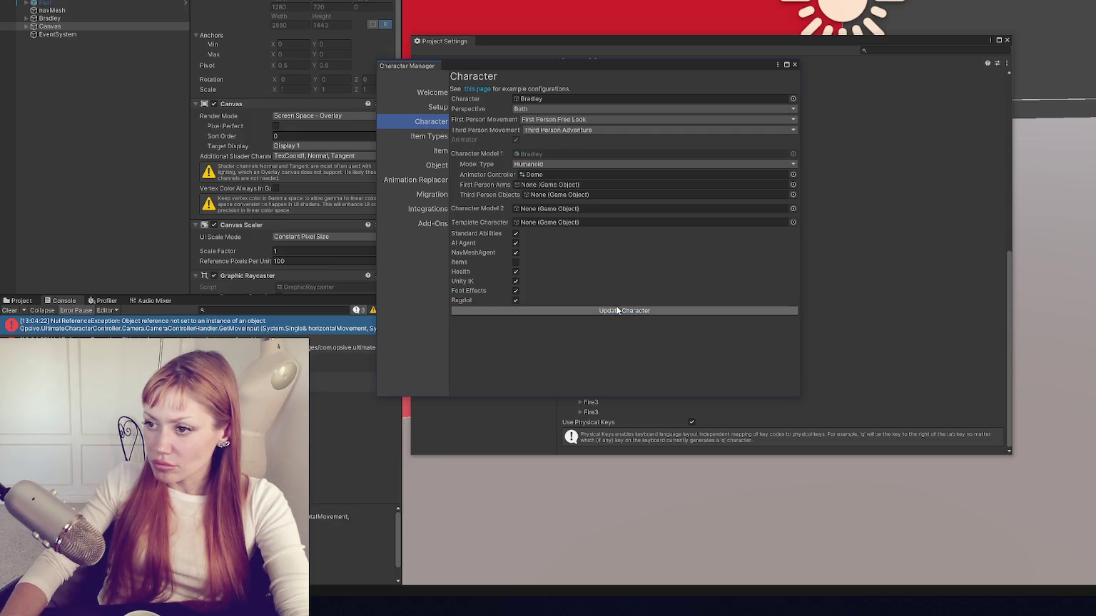
click(429, 139)
click(439, 151)
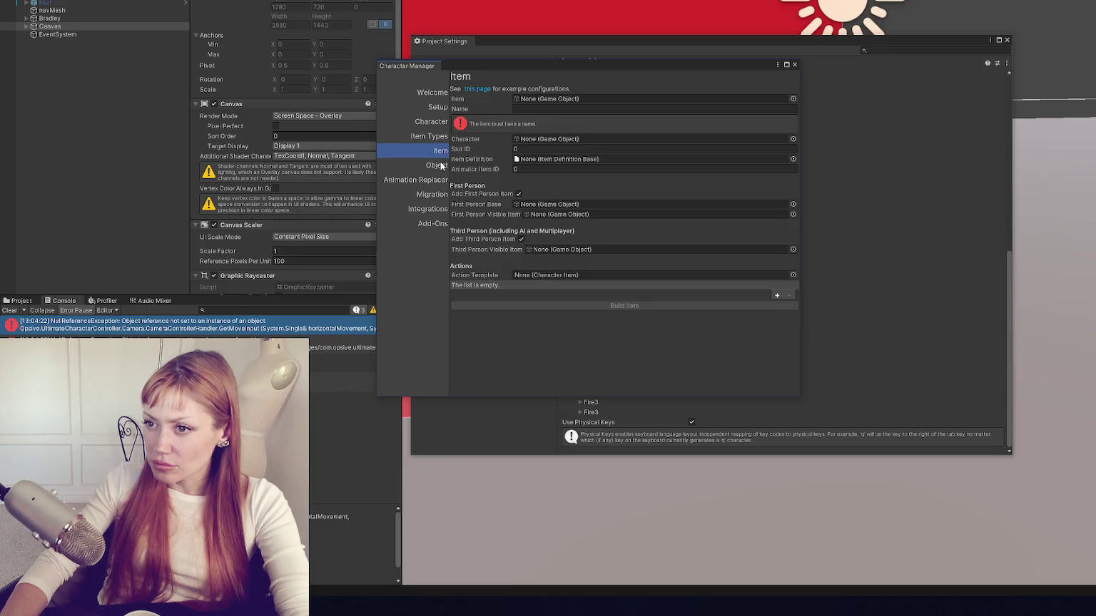
click(438, 168)
click(793, 65)
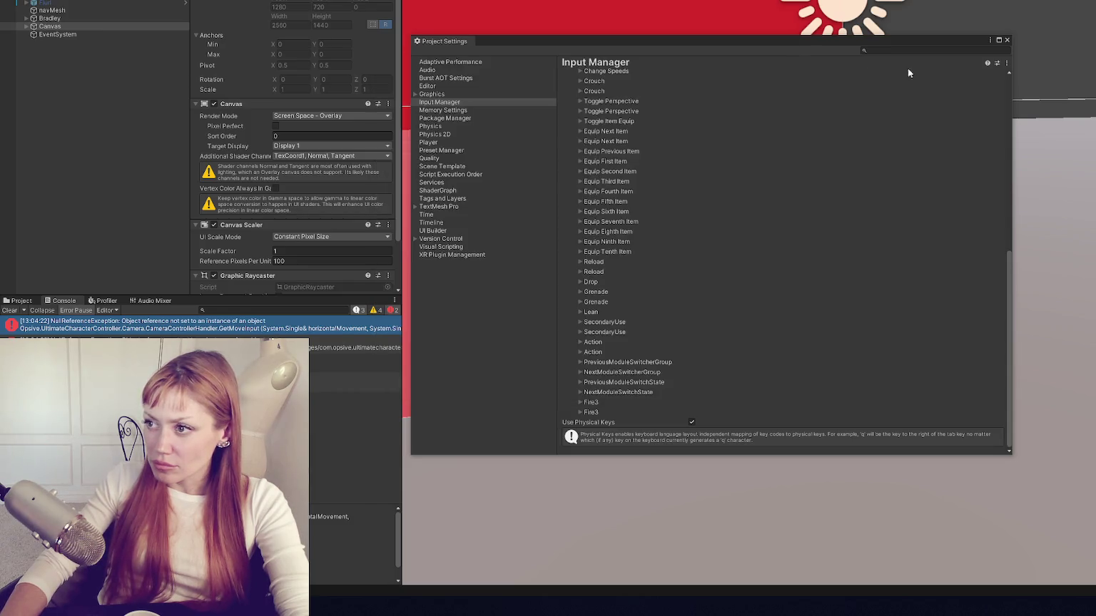
click(1006, 41)
click(106, 33)
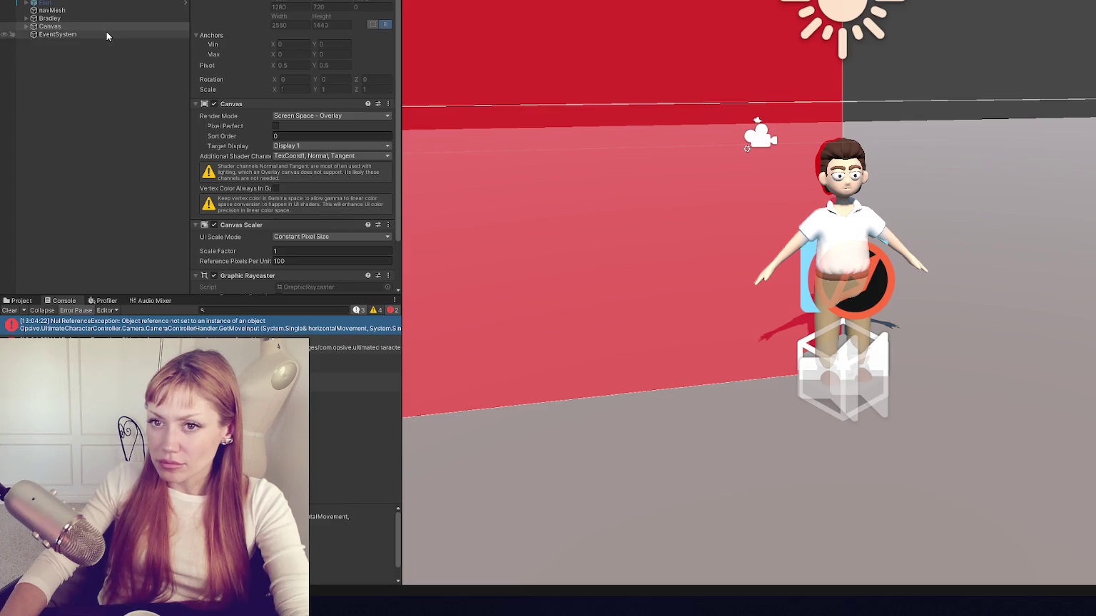
Step: Clear the console and play-test until the GetMoveInput NullReferenceException reappears, then stop
click(110, 28)
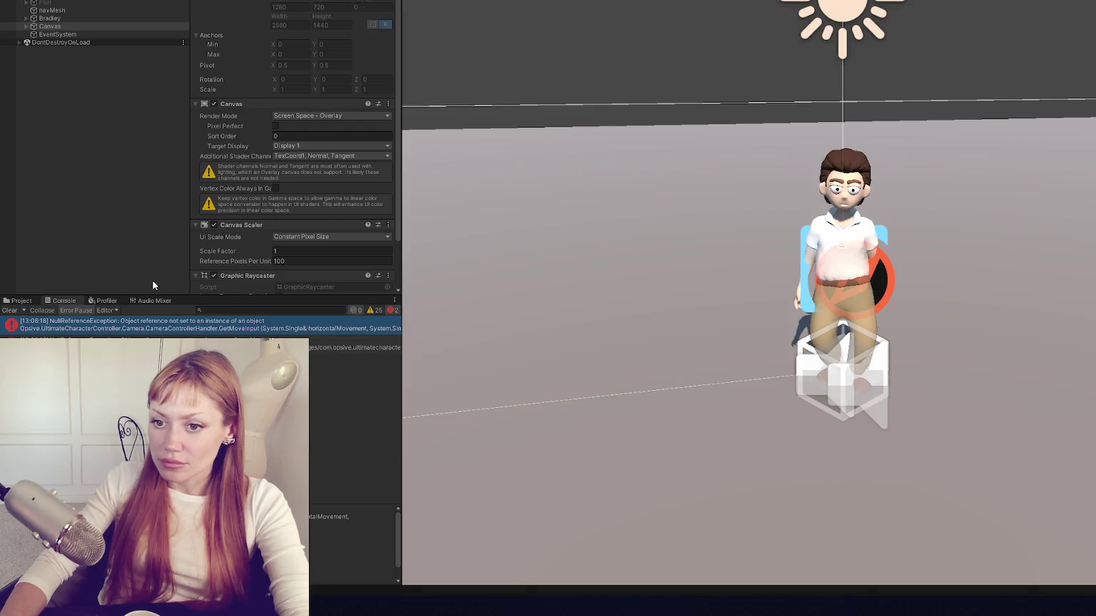
click(9, 310)
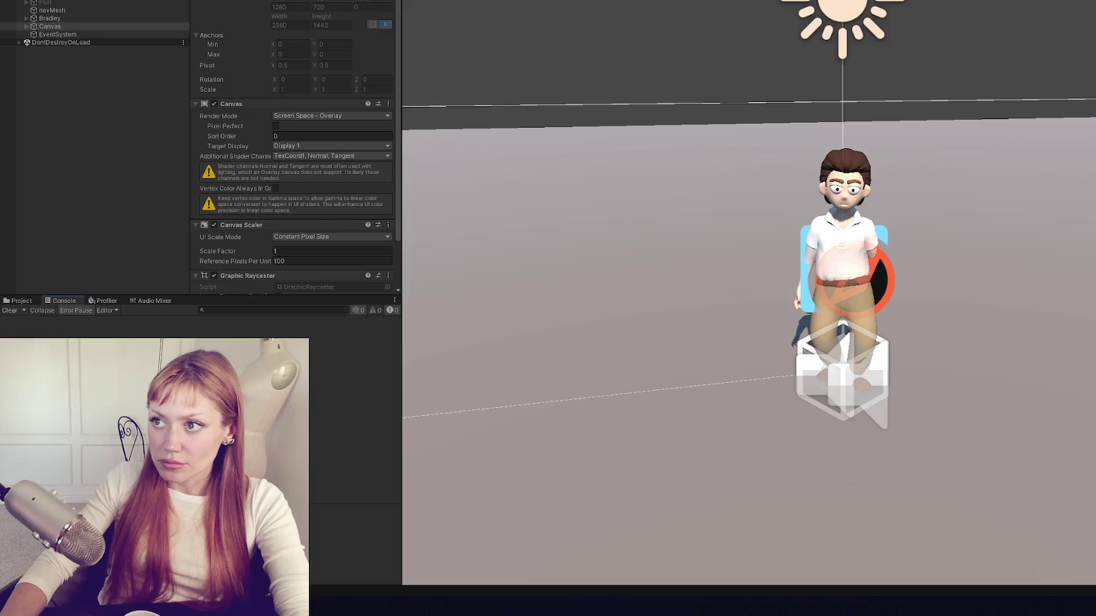
key(ctrl+p)
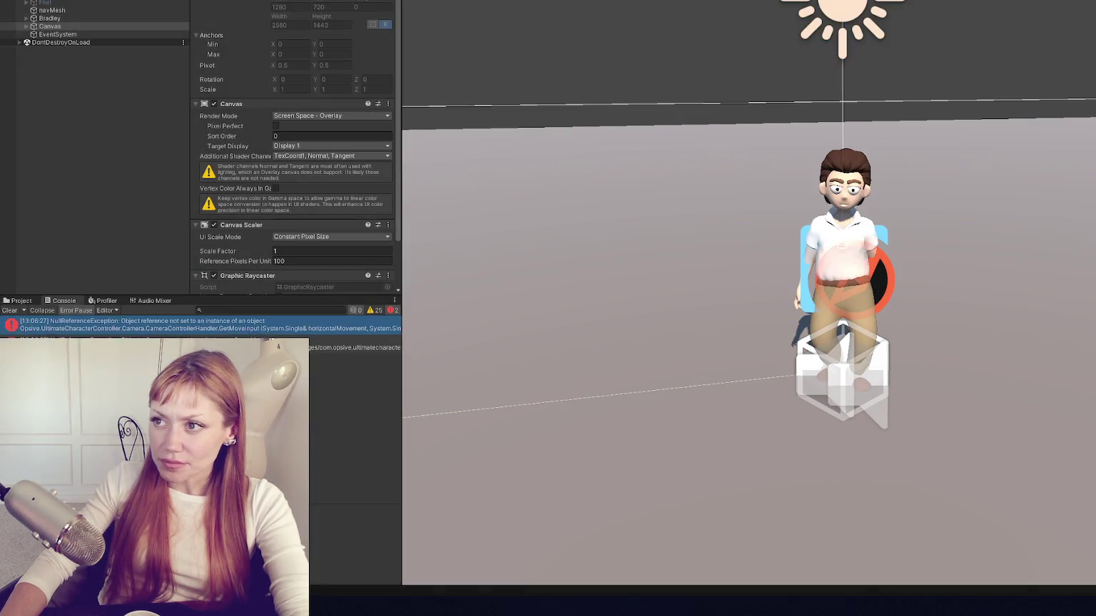
key(ctrl+p)
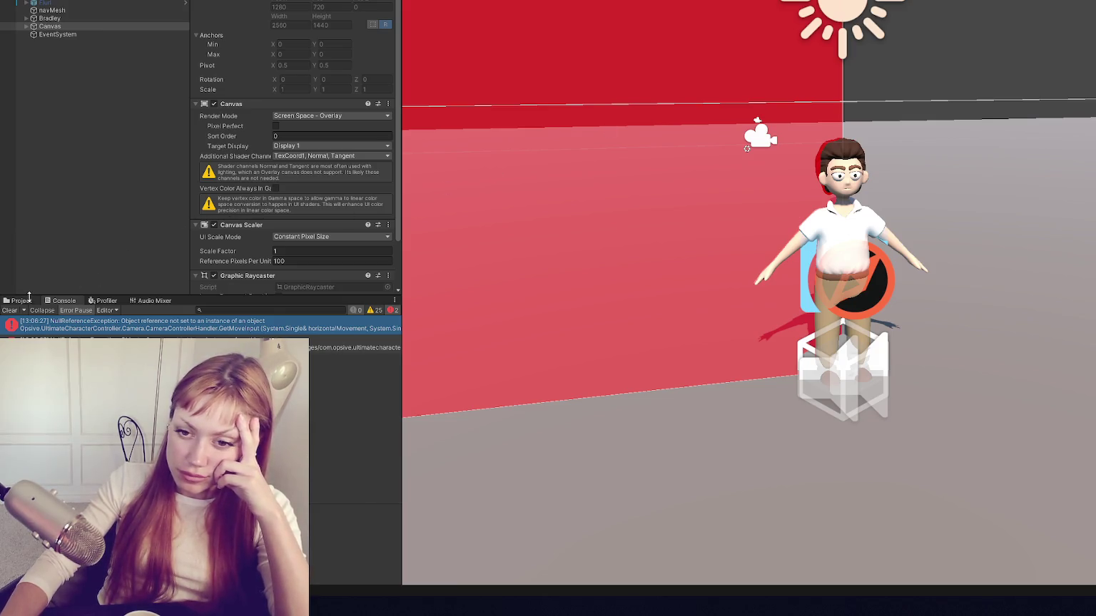
Step: Open the Player page of Project Settings, leaving Managed Stripping Level at Disabled
click(35, 302)
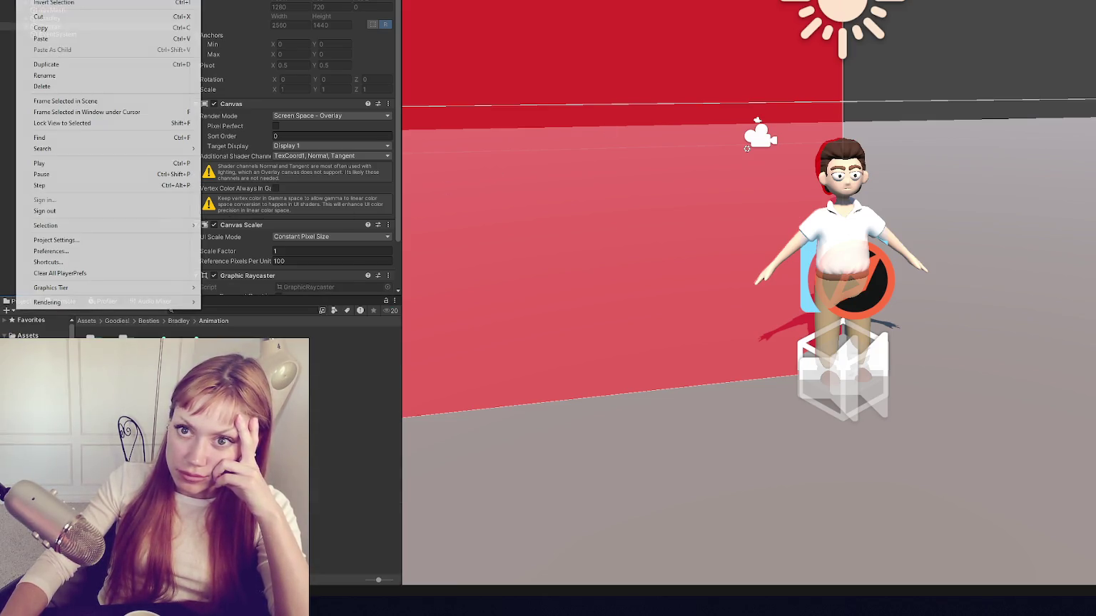
click(109, 240)
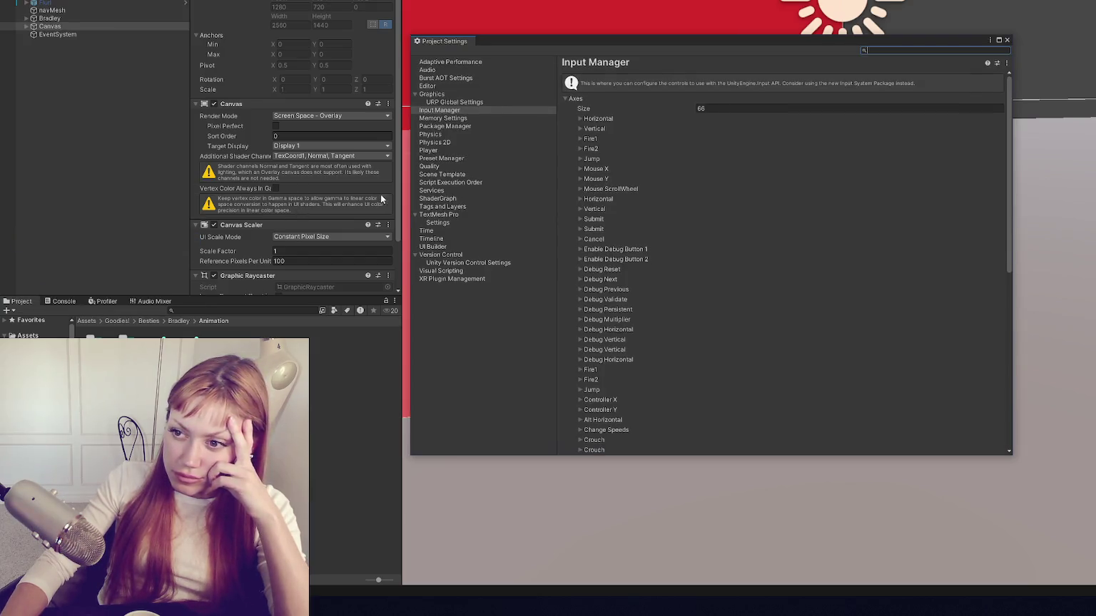
click(439, 152)
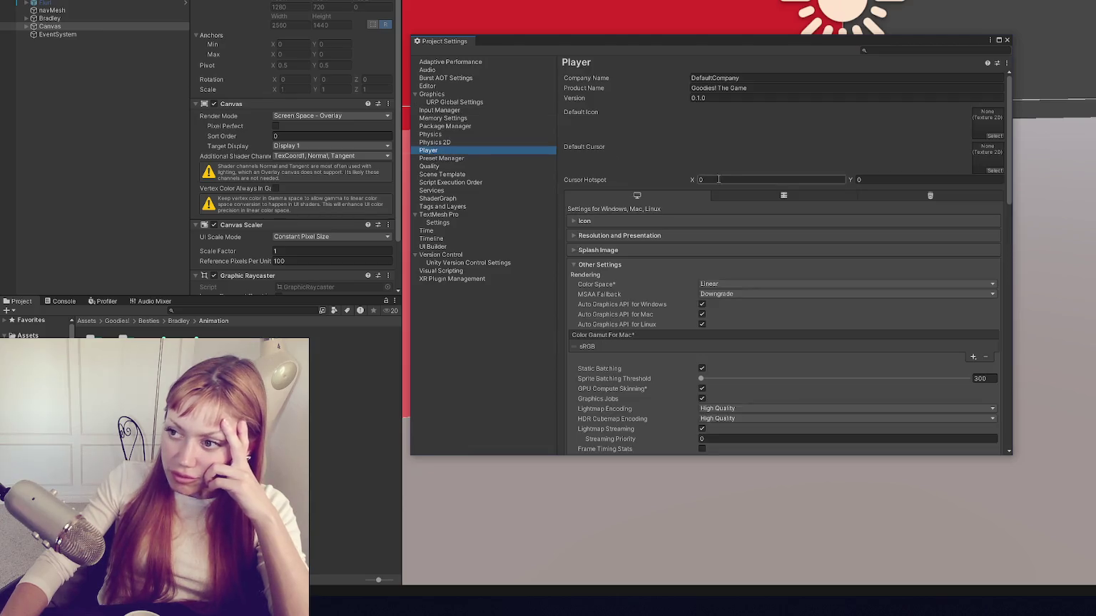
scroll(705, 194, down, 5)
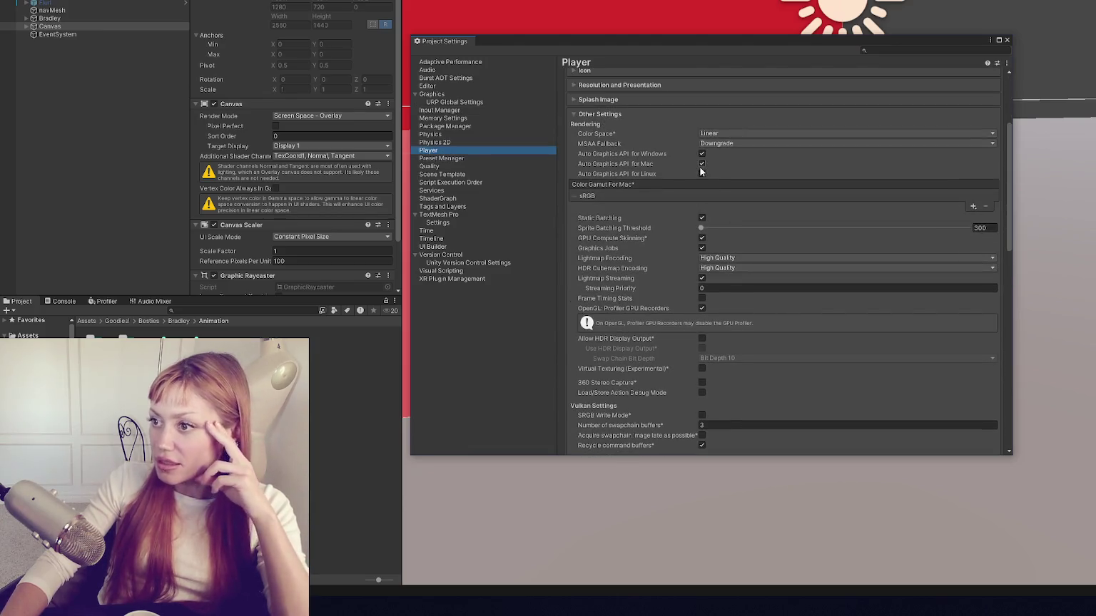
scroll(667, 173, down, 6)
scroll(671, 168, down, 5)
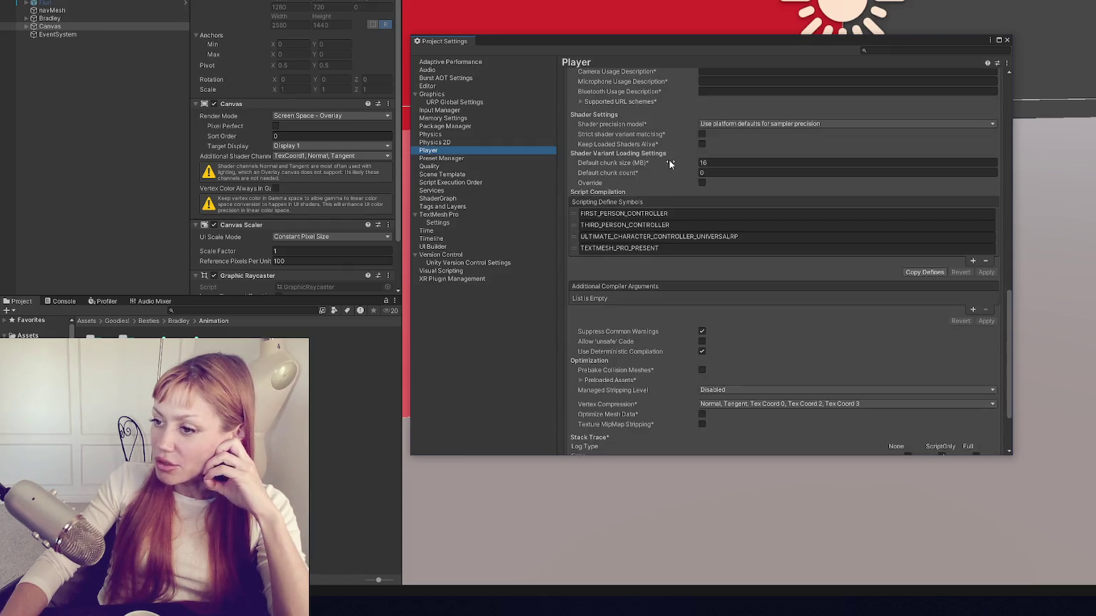
click(718, 300)
click(776, 267)
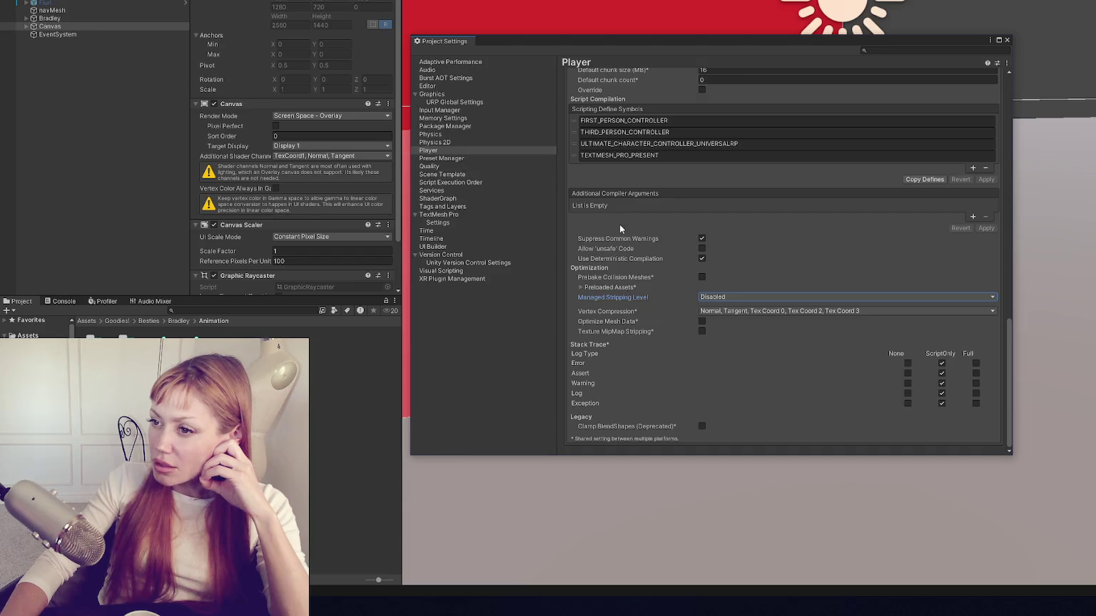
scroll(619, 224, up, 2)
scroll(735, 153, up, 3)
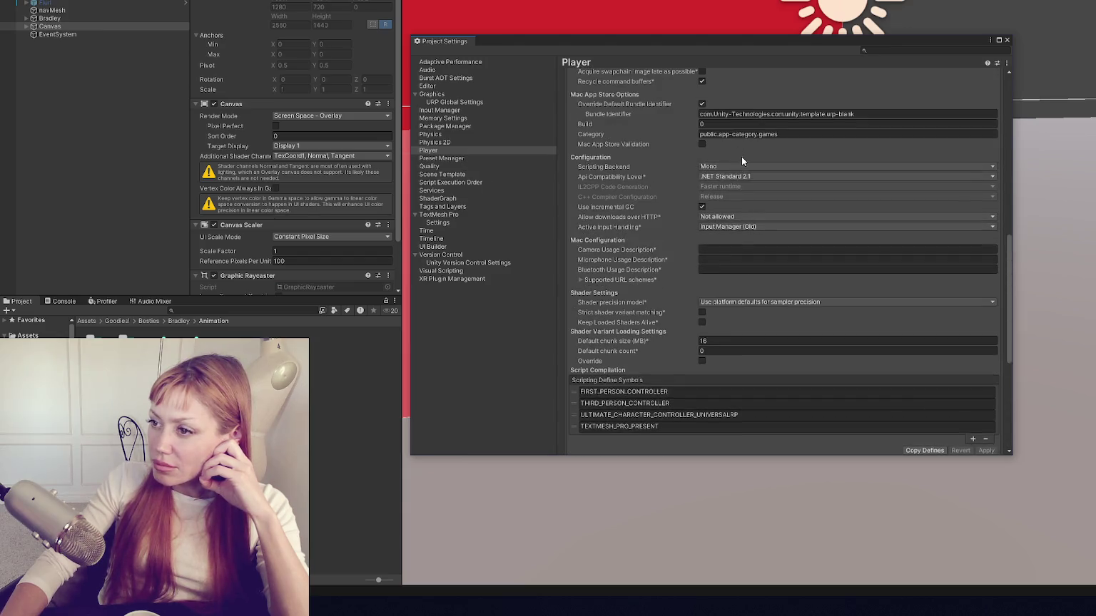
Step: Set Active Input Handling to Input System Package (New) and restart without saving the scene
click(734, 228)
click(747, 253)
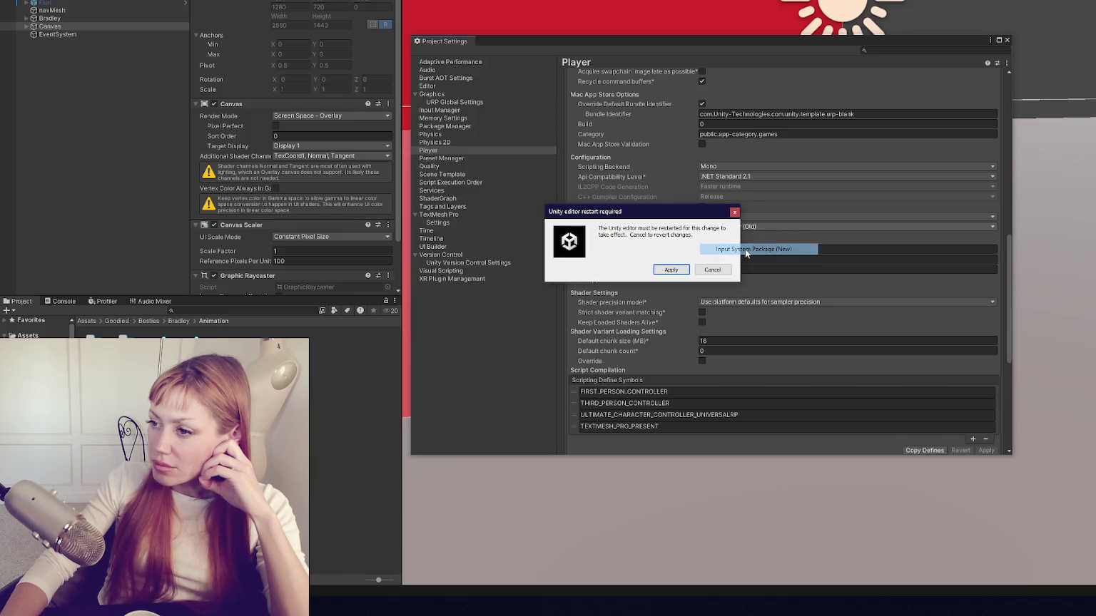
click(659, 273)
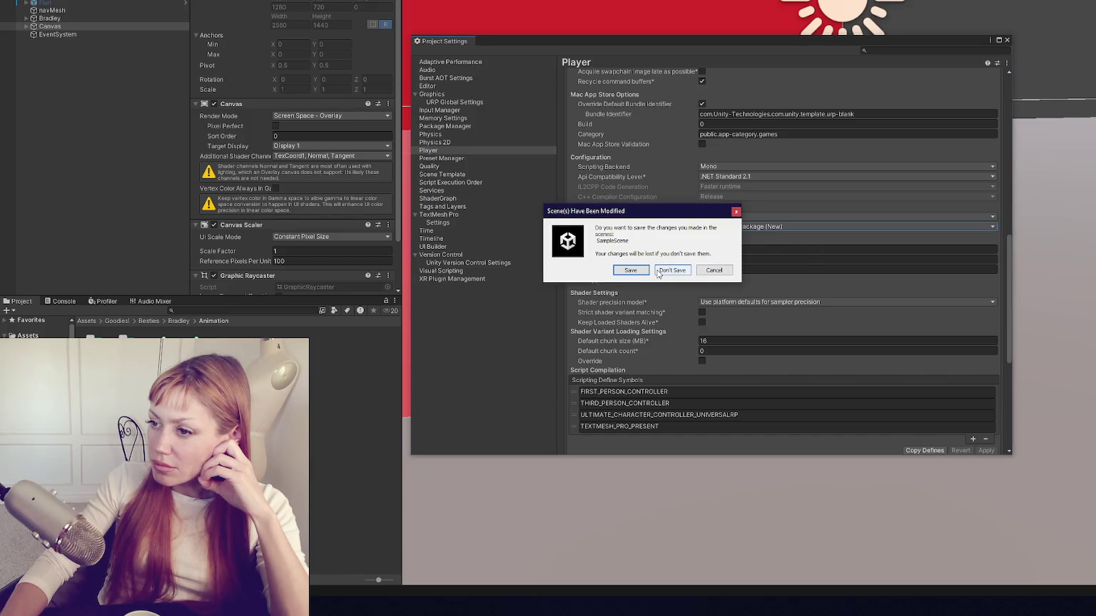
click(658, 272)
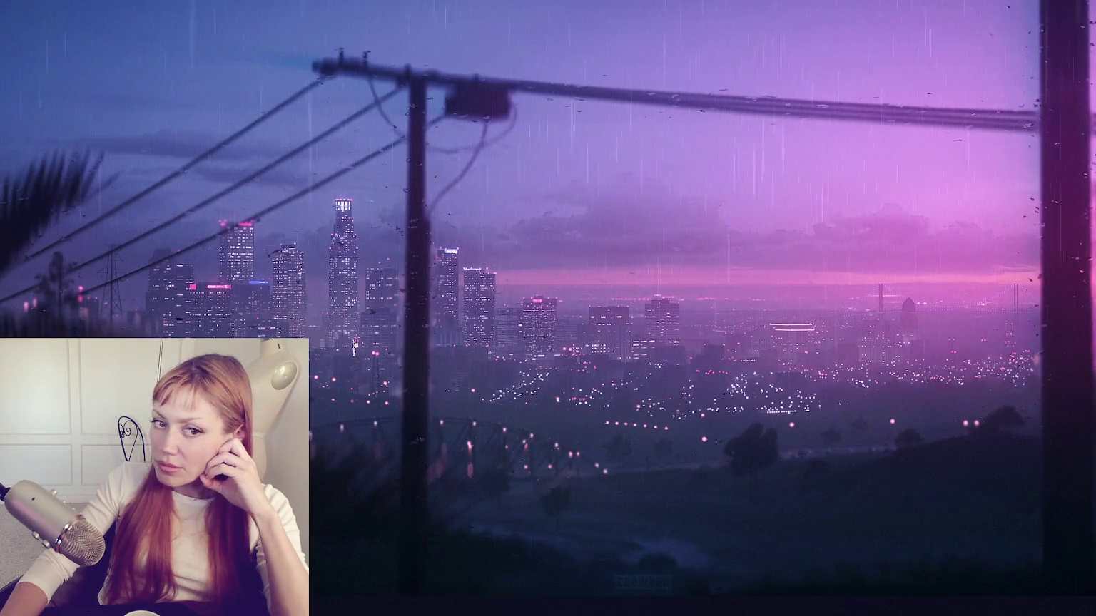
Step: Dismiss Unity's consent prompt and let the editor reload with the new input handling
drag(778, 200, 823, 198)
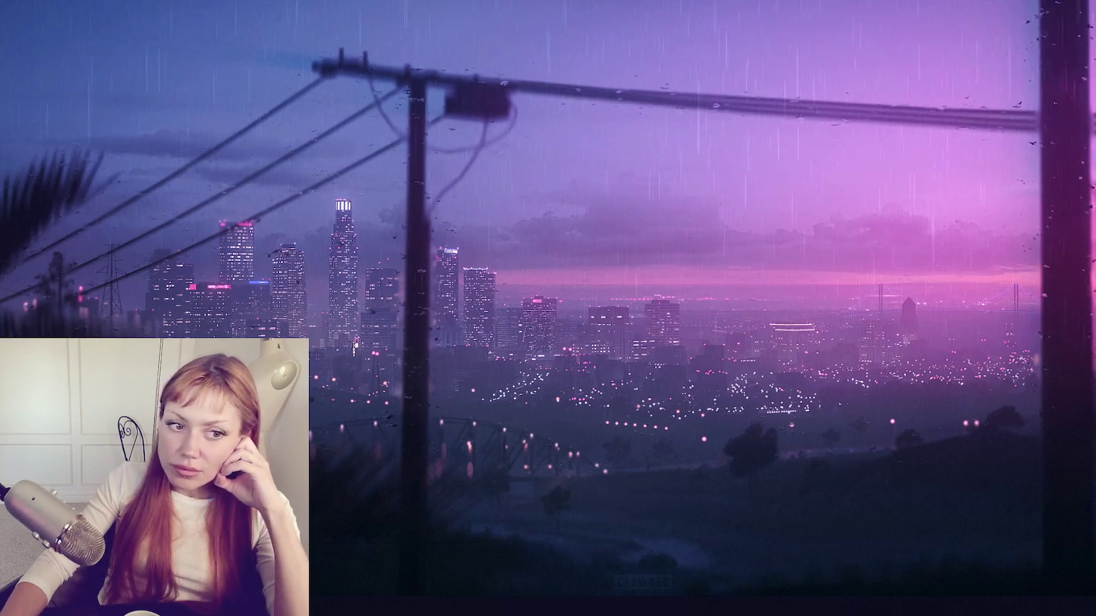
click(453, 257)
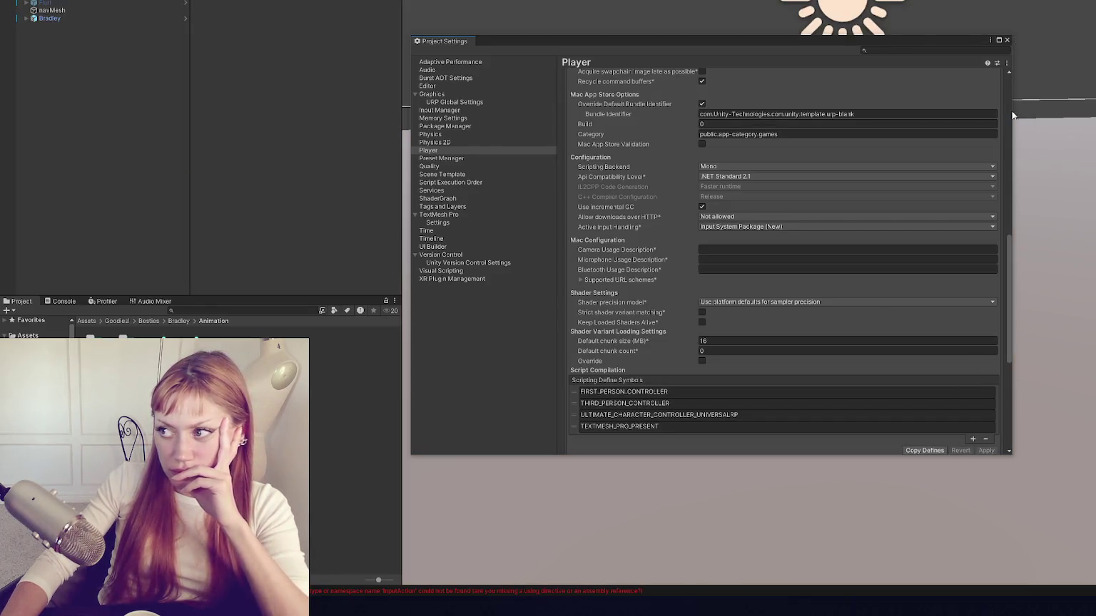
Step: Close Project Settings, delete then restore Bradley, and quit the editor without saving
click(1006, 40)
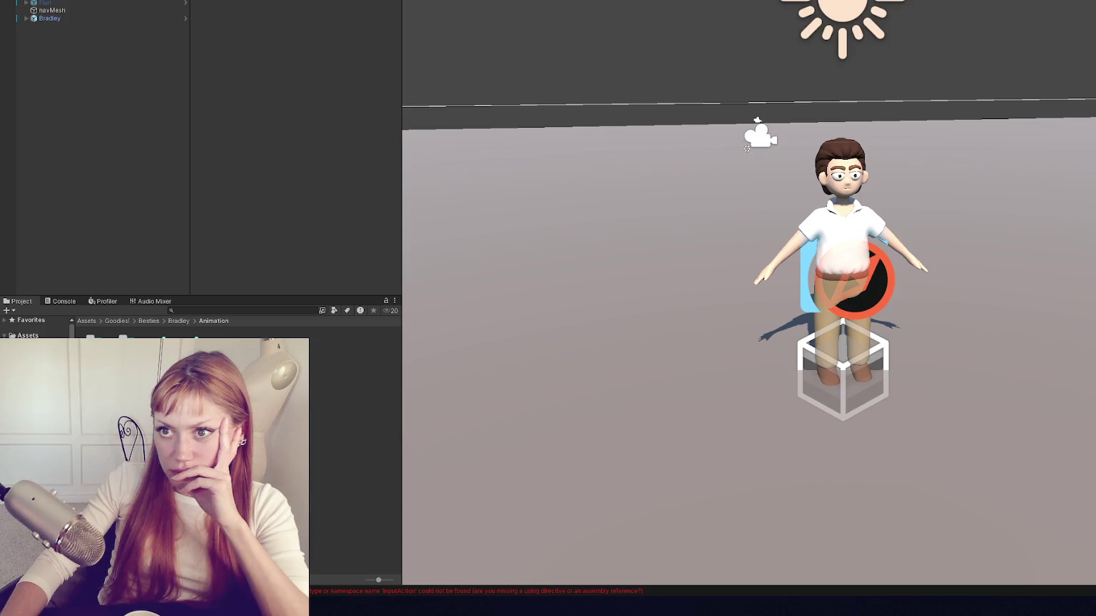
click(68, 18)
key(Delete)
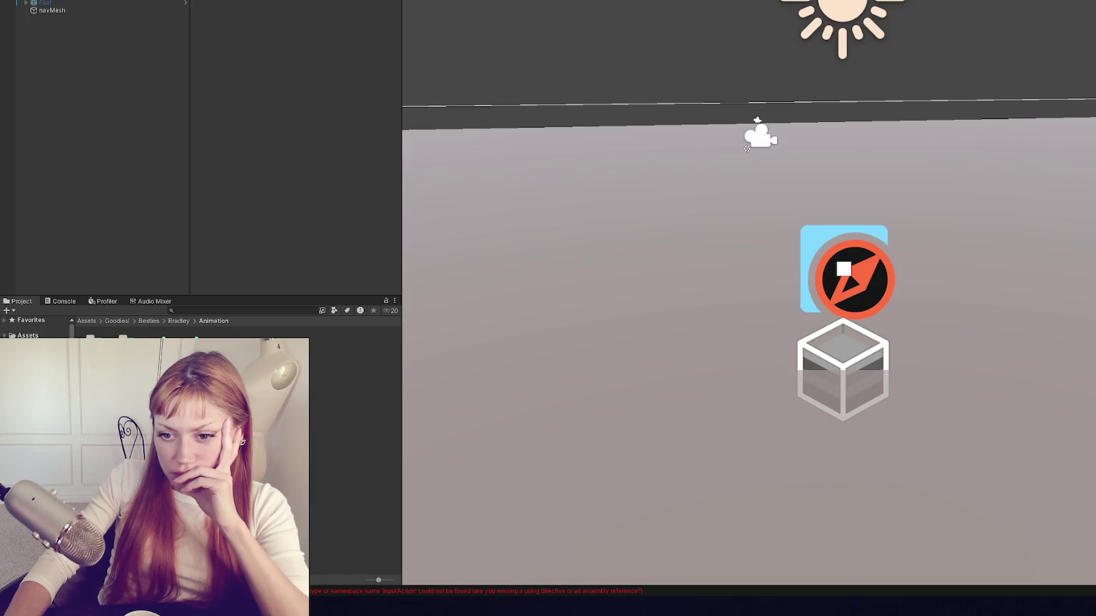
key(ctrl+z)
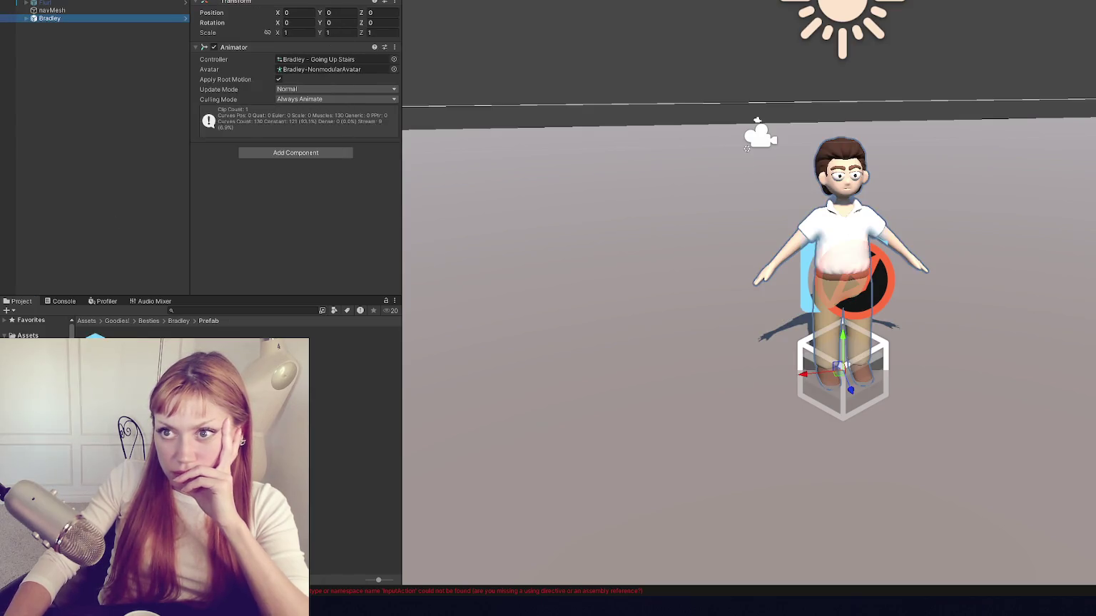
key(Escape)
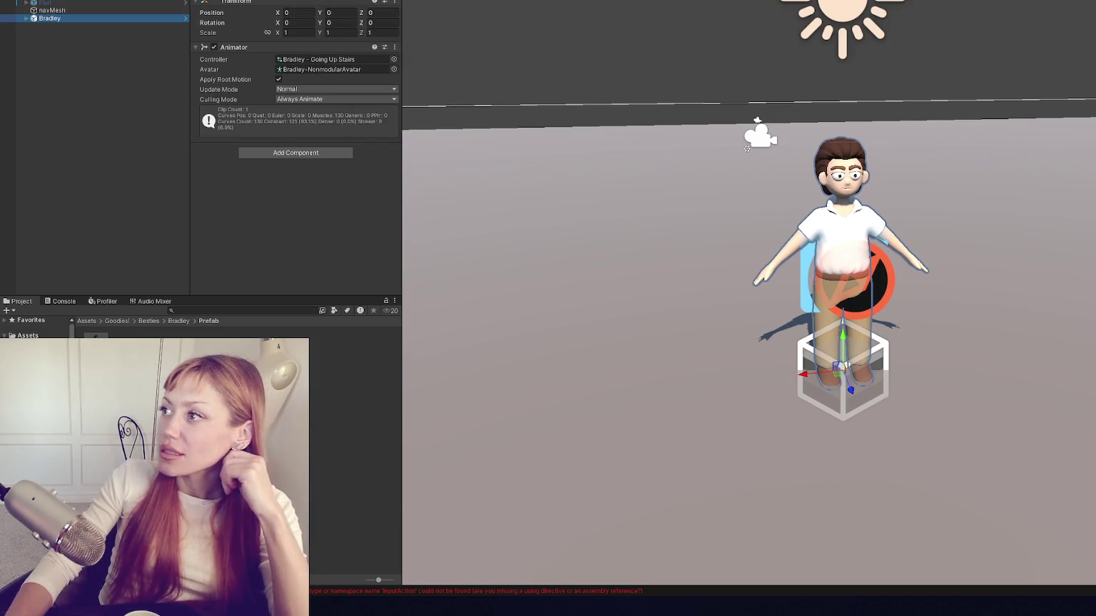
click(678, 270)
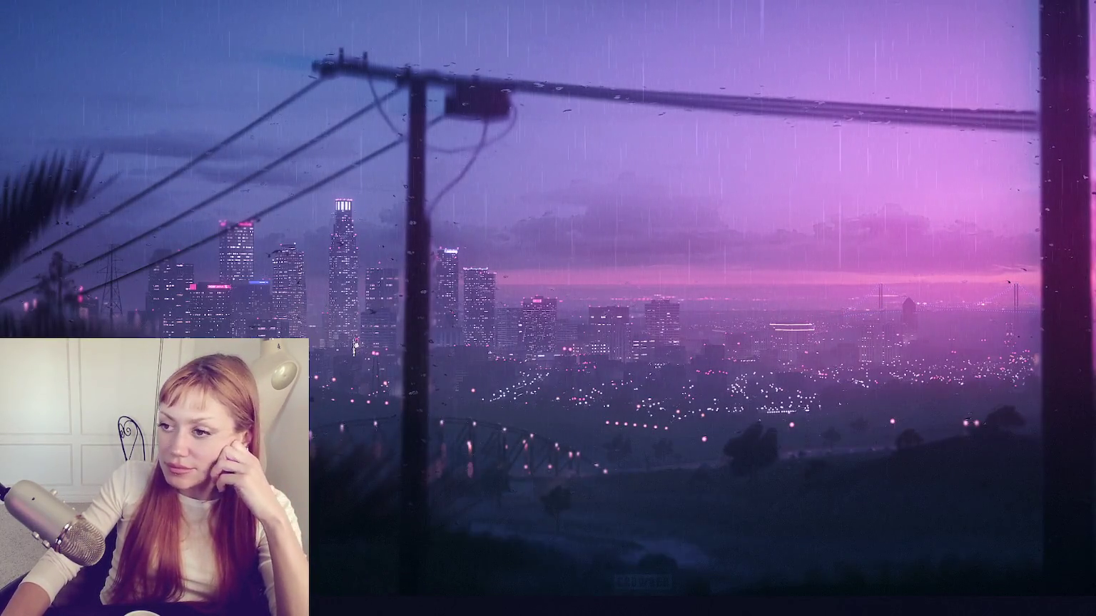
Step: Start a new project and choose the Universal 3D template
click(804, 145)
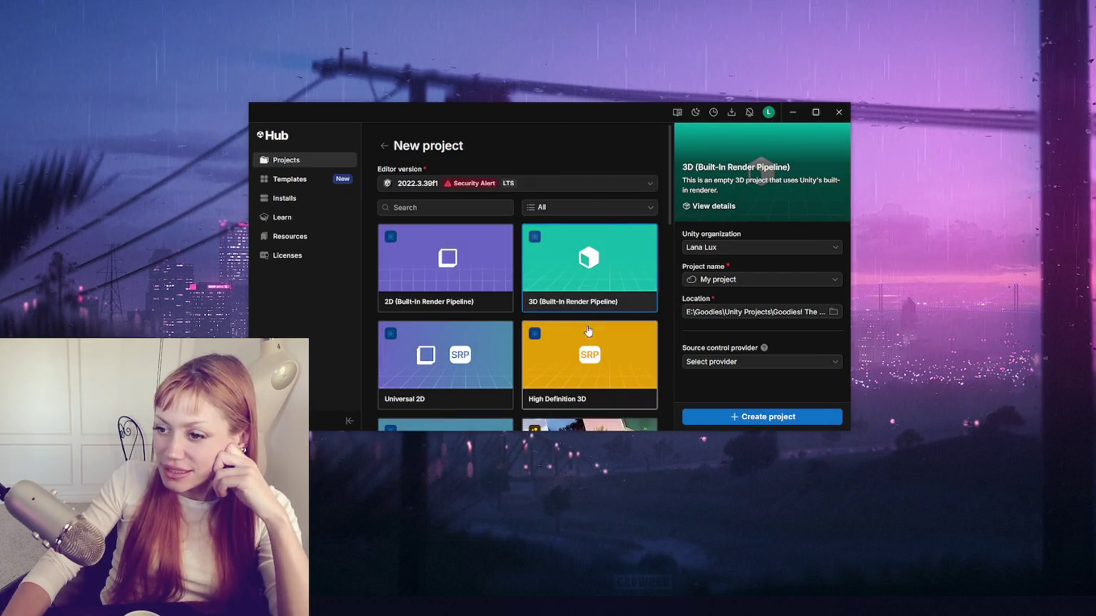
scroll(603, 359, down, 2)
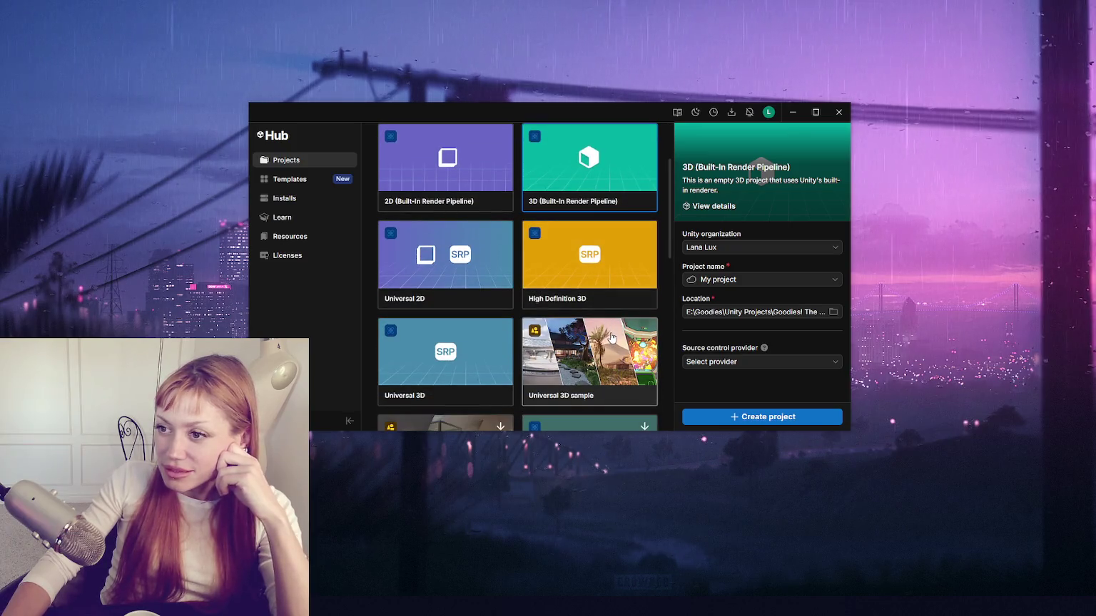
scroll(536, 263, down, 1)
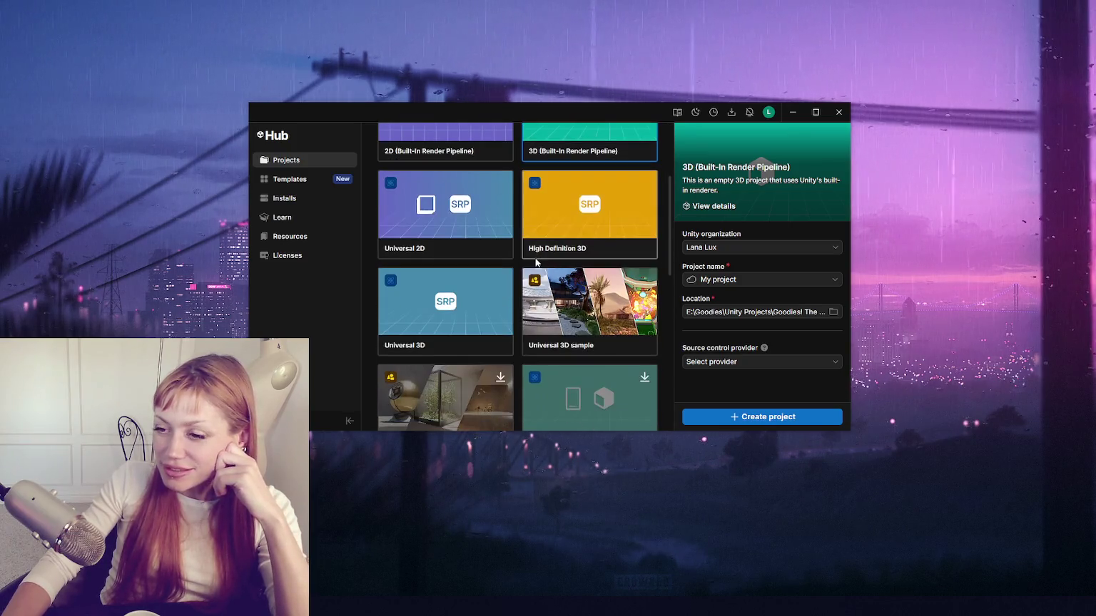
scroll(536, 263, up, 2)
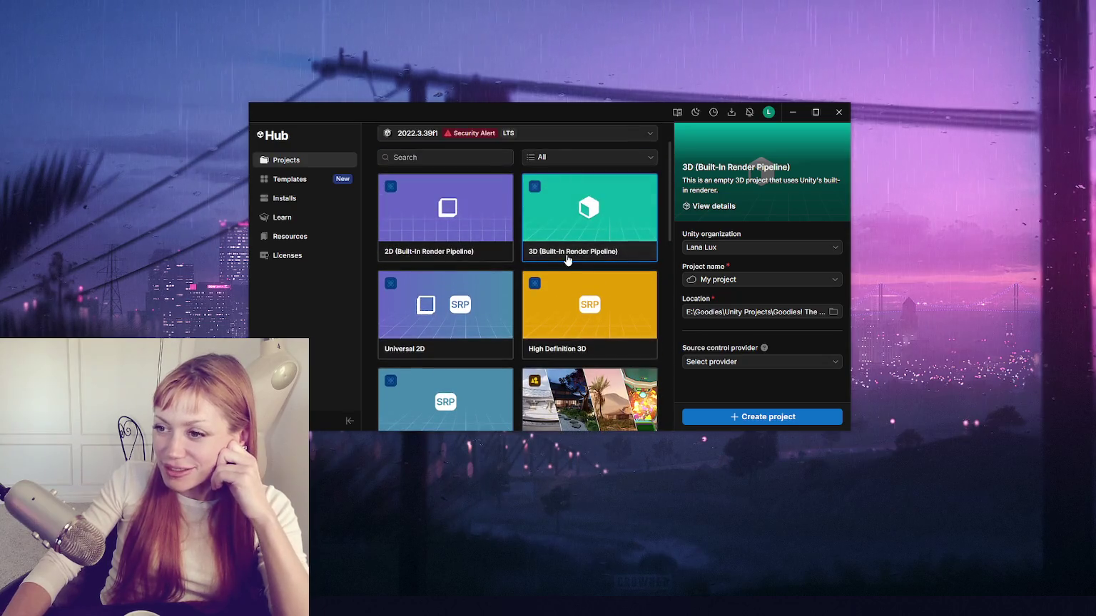
scroll(488, 228, down, 1)
scroll(488, 228, up, 1)
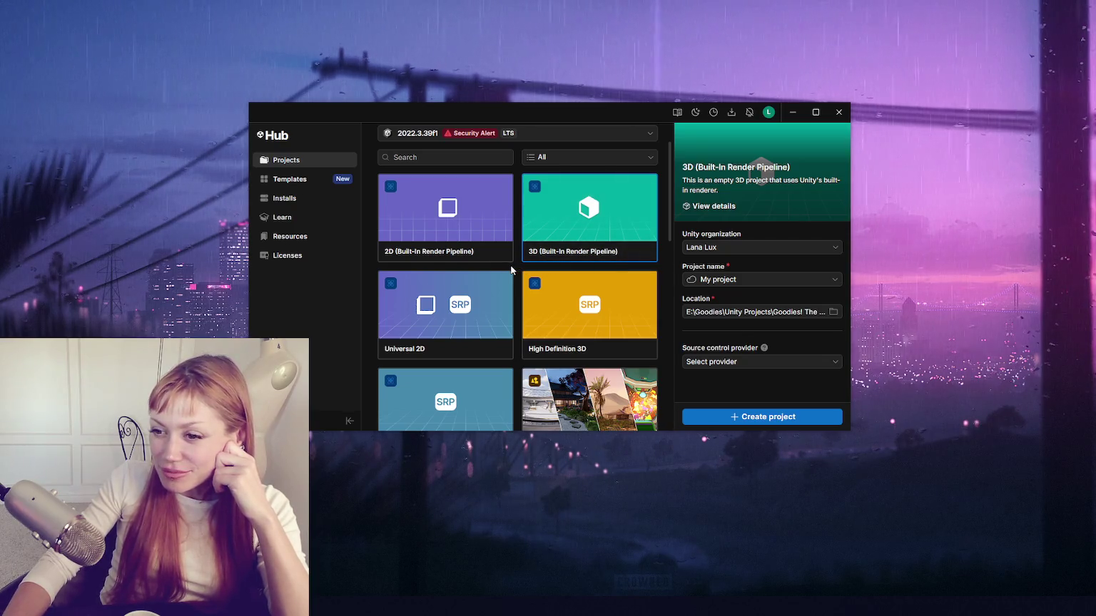
scroll(510, 270, down, 2)
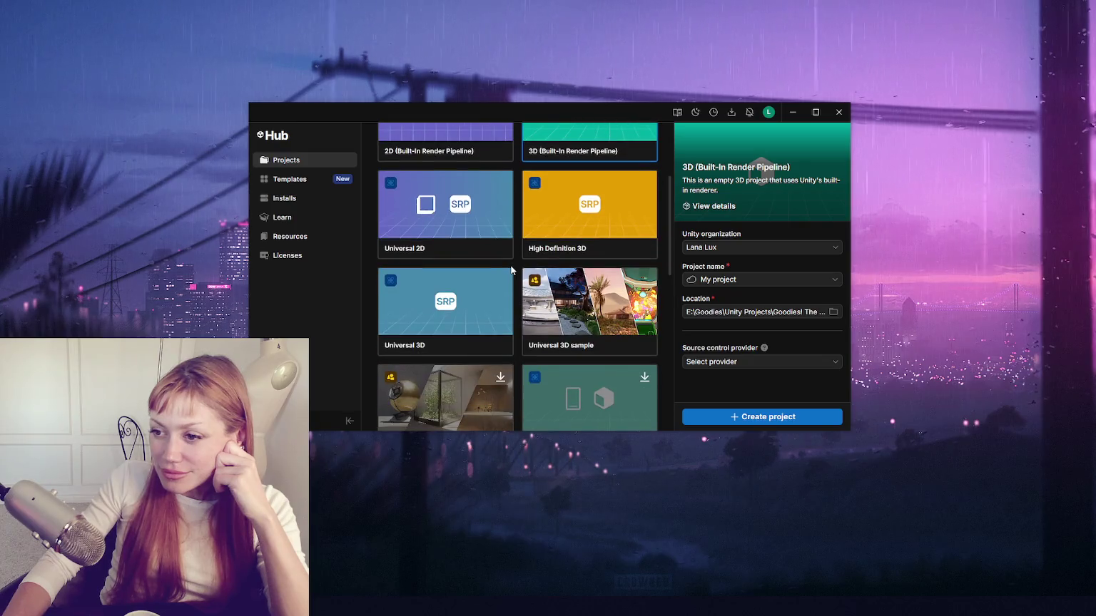
scroll(514, 269, down, 1)
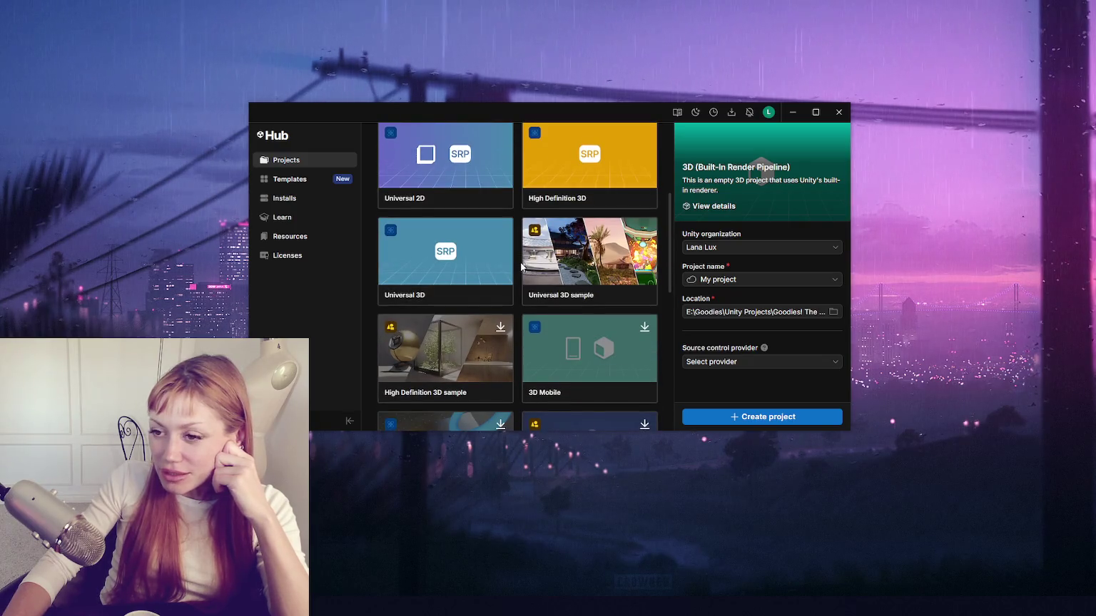
click(430, 294)
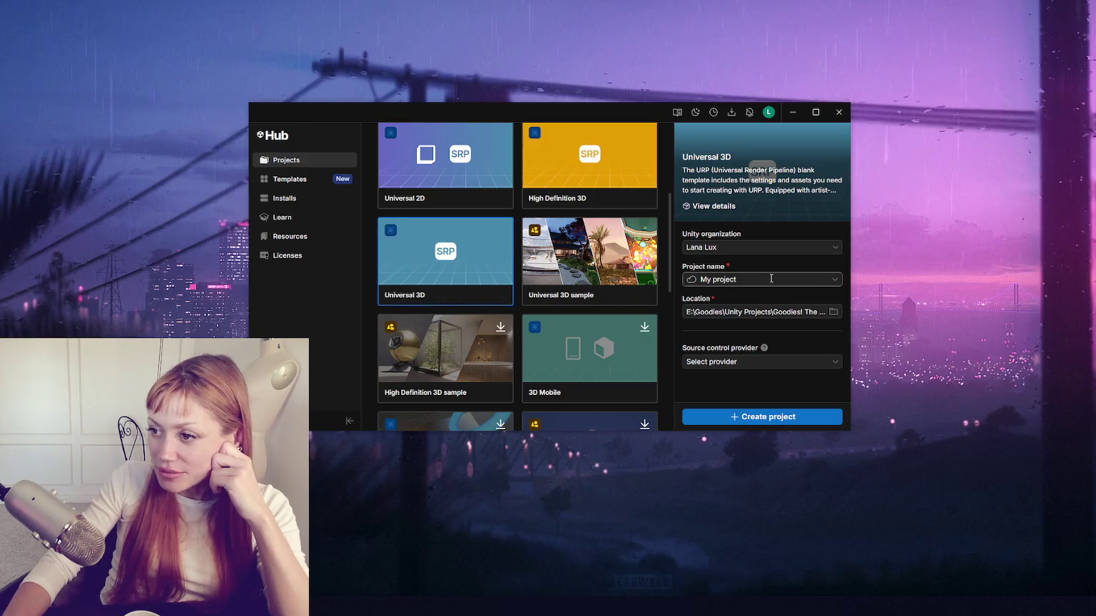
Step: Keep the Unity Projects location, name the project 'Goodies! The Game', and create it
click(834, 312)
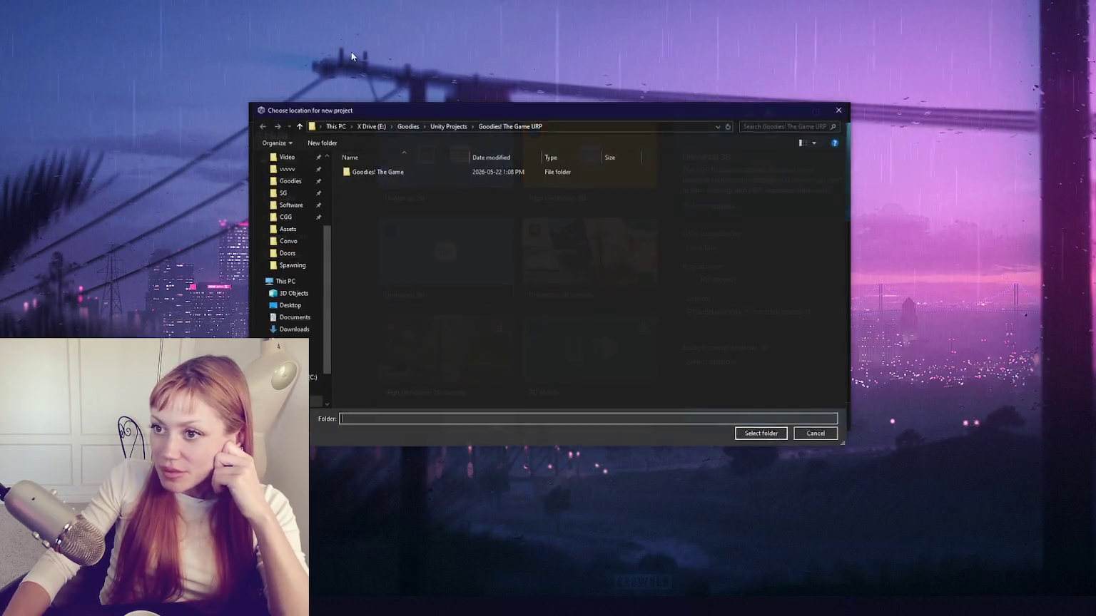
click(450, 126)
key(Escape)
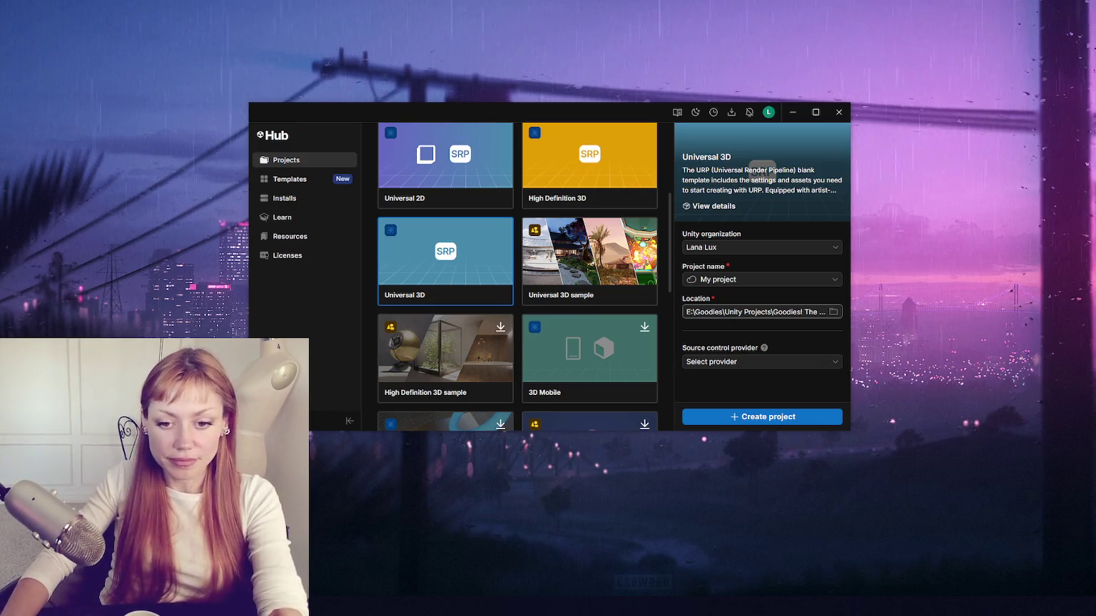
click(799, 279)
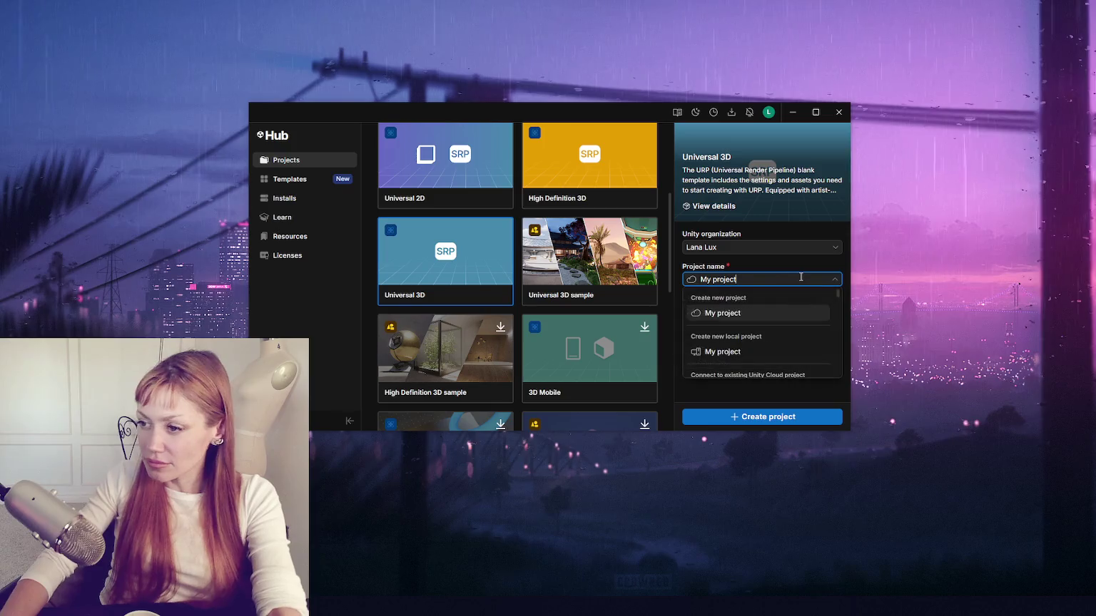
text(Goodies! The Game)
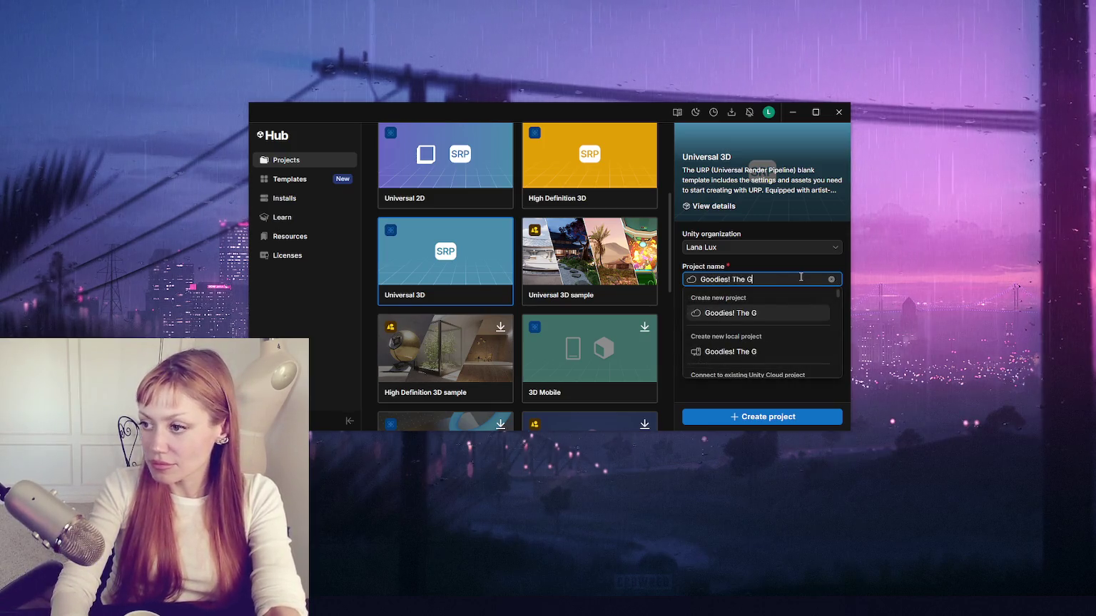
key(Tab)
click(762, 417)
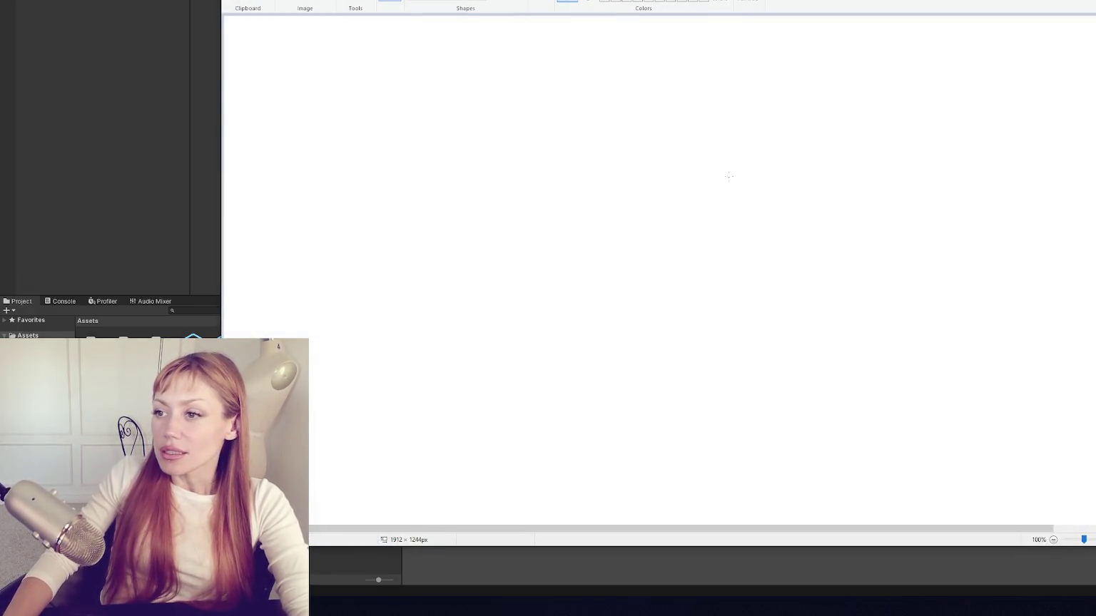
Step: Draw a stick figure with head, legs and arms
drag(830, 200, 822, 210)
drag(823, 256, 836, 282)
drag(801, 234, 850, 225)
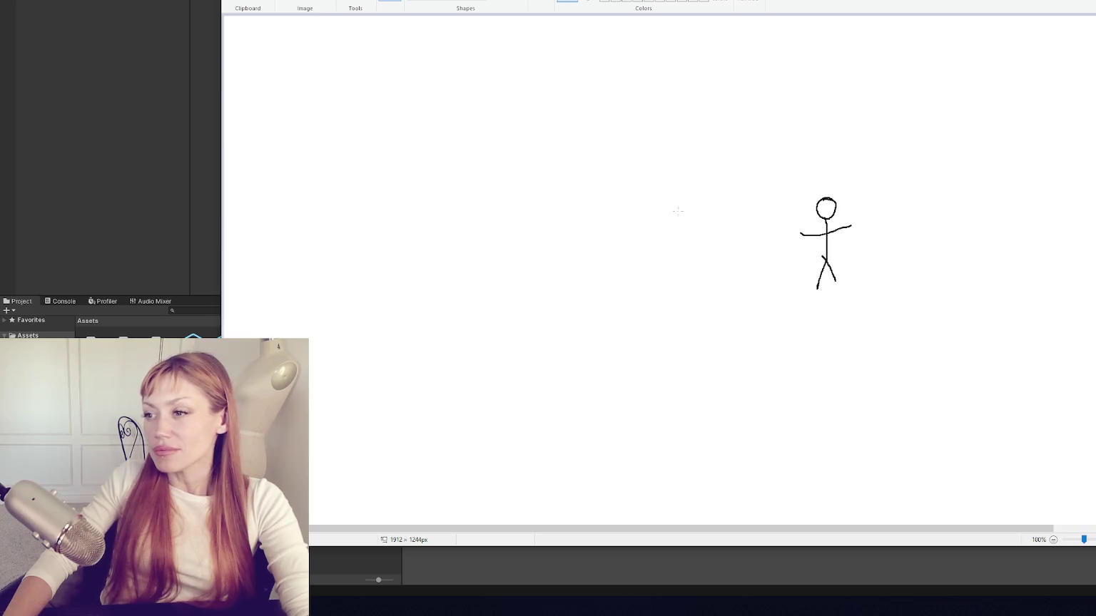
Step: Sketch a rough armchair beside the figure with back, seat cushion and base lines
mouse_move(650, 207)
mouse_down()
mouse_move(649, 257)
mouse_move(754, 240)
mouse_up()
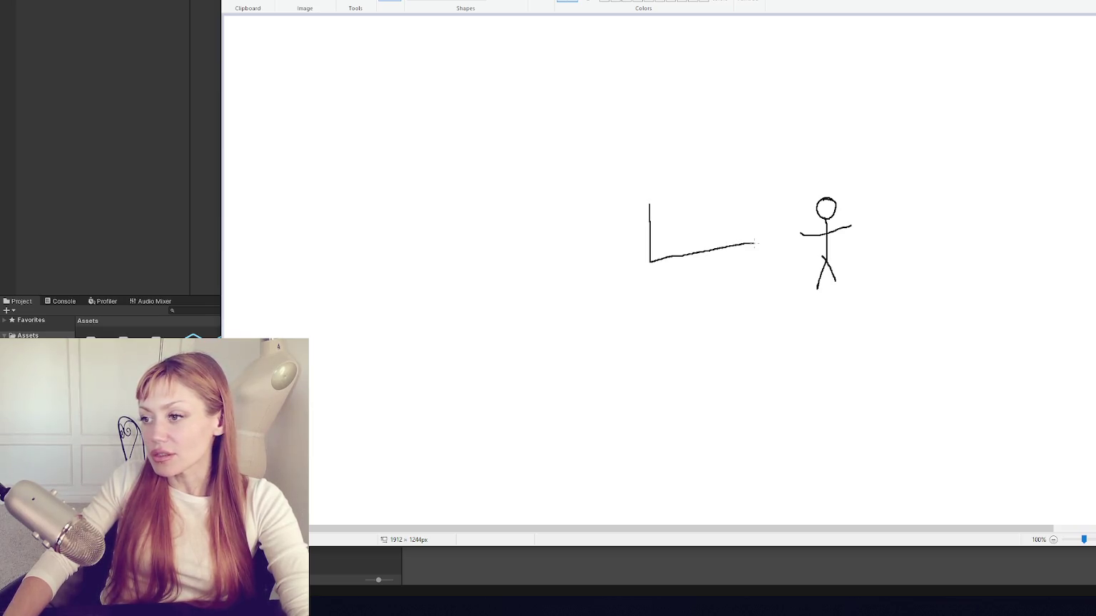
key(ctrl+z)
mouse_move(643, 196)
mouse_down()
mouse_move(643, 243)
mouse_move(704, 277)
mouse_up()
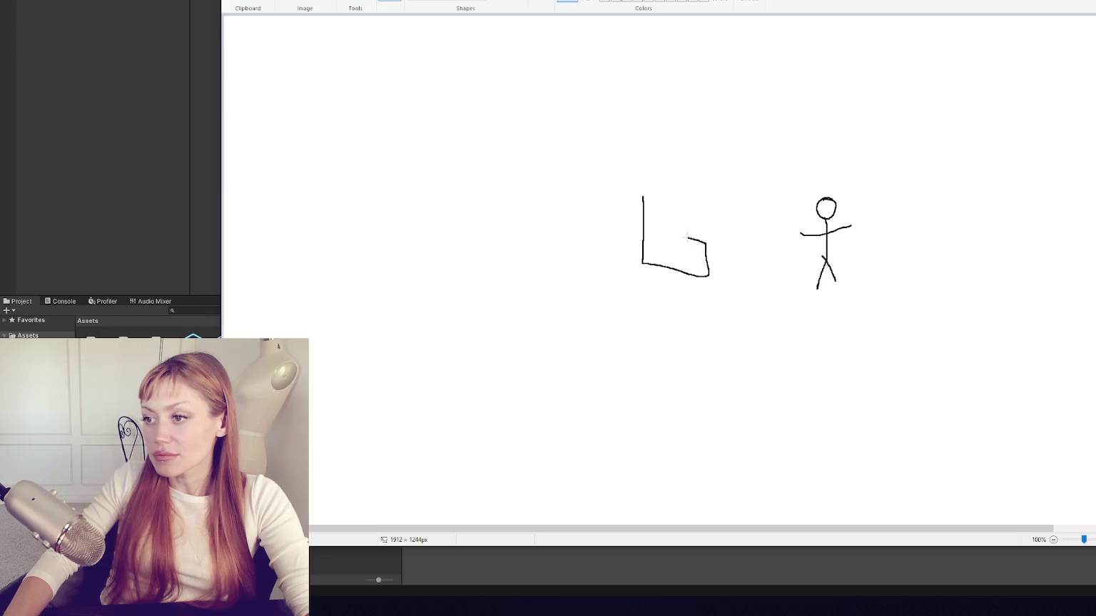
drag(645, 194, 702, 183)
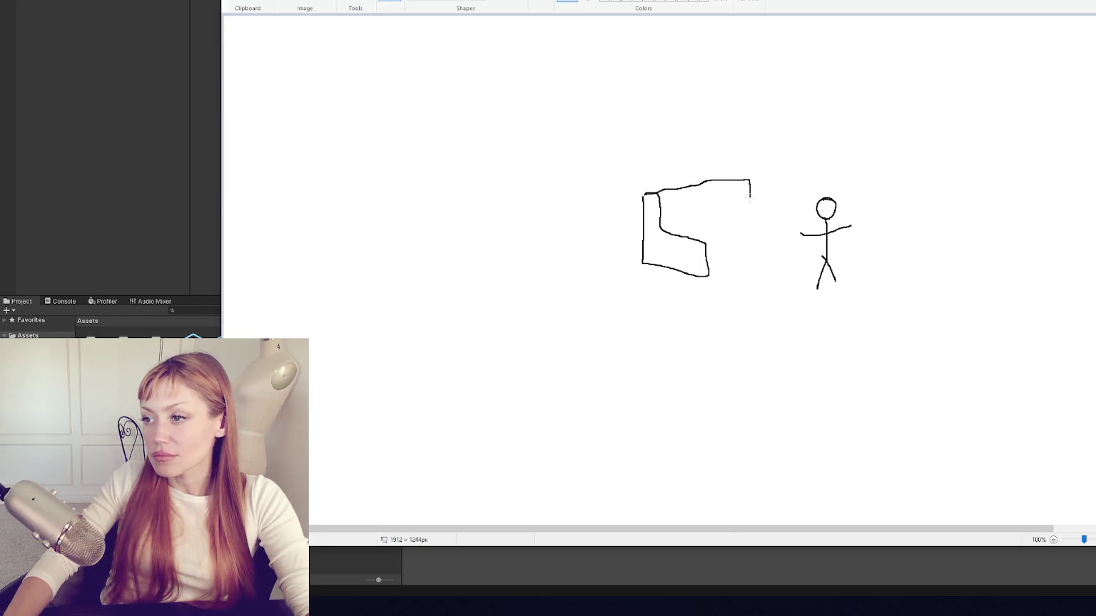
drag(696, 262, 717, 270)
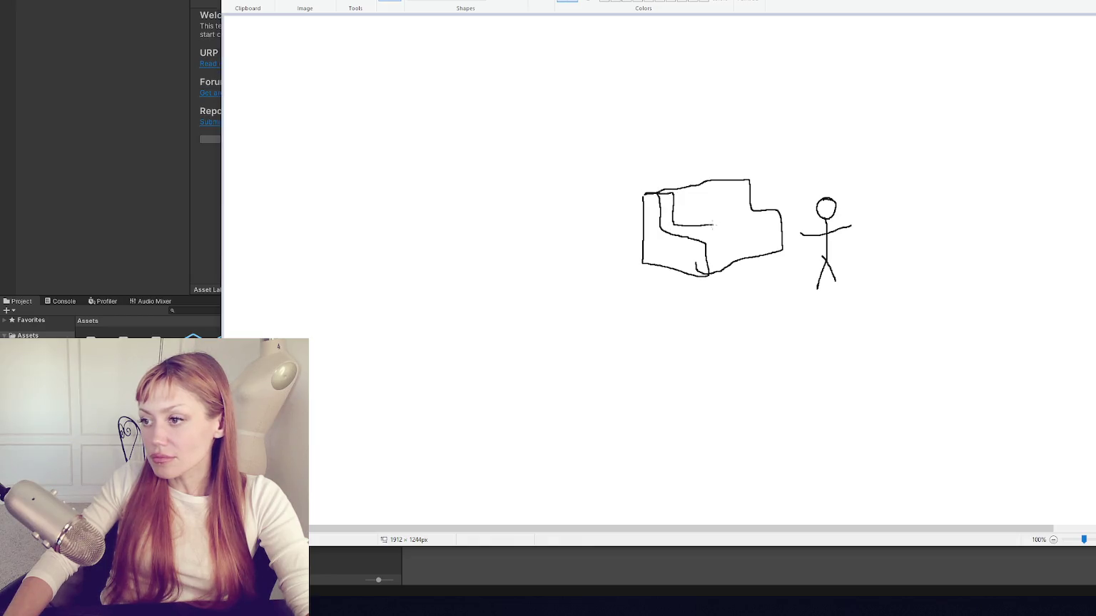
drag(674, 224, 708, 219)
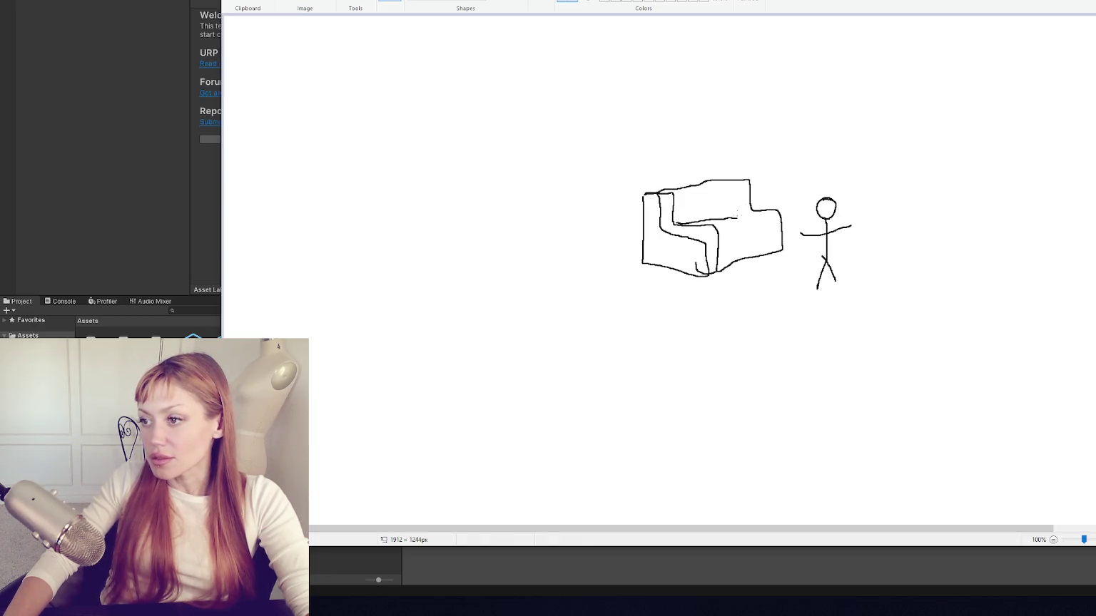
drag(762, 245, 765, 257)
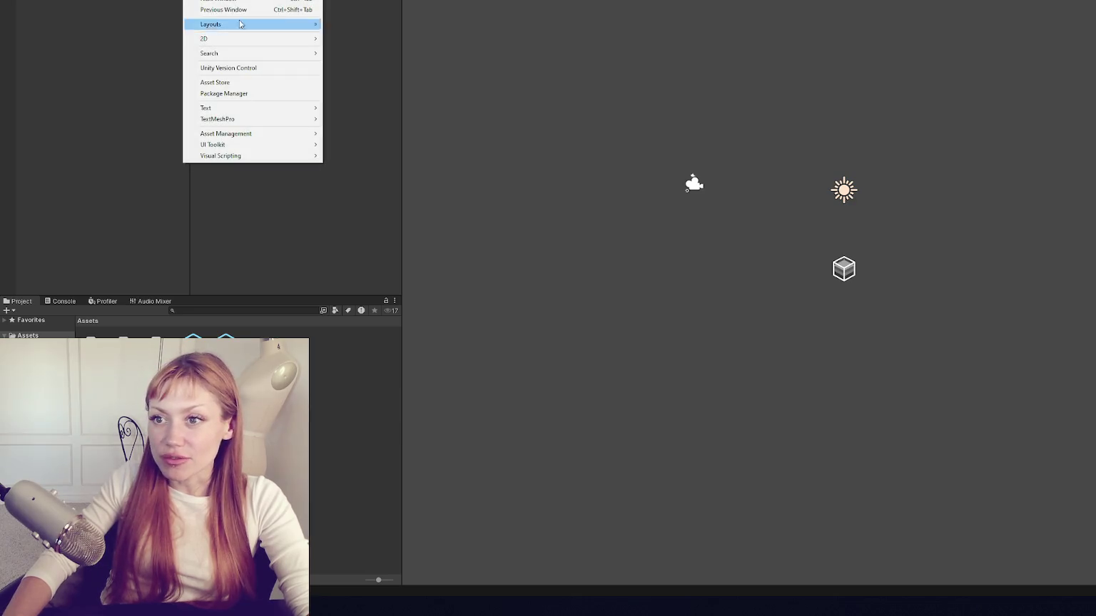
Step: Set Active Input Handling to Input System Package (New), restart, and close Project Settings
click(193, 0)
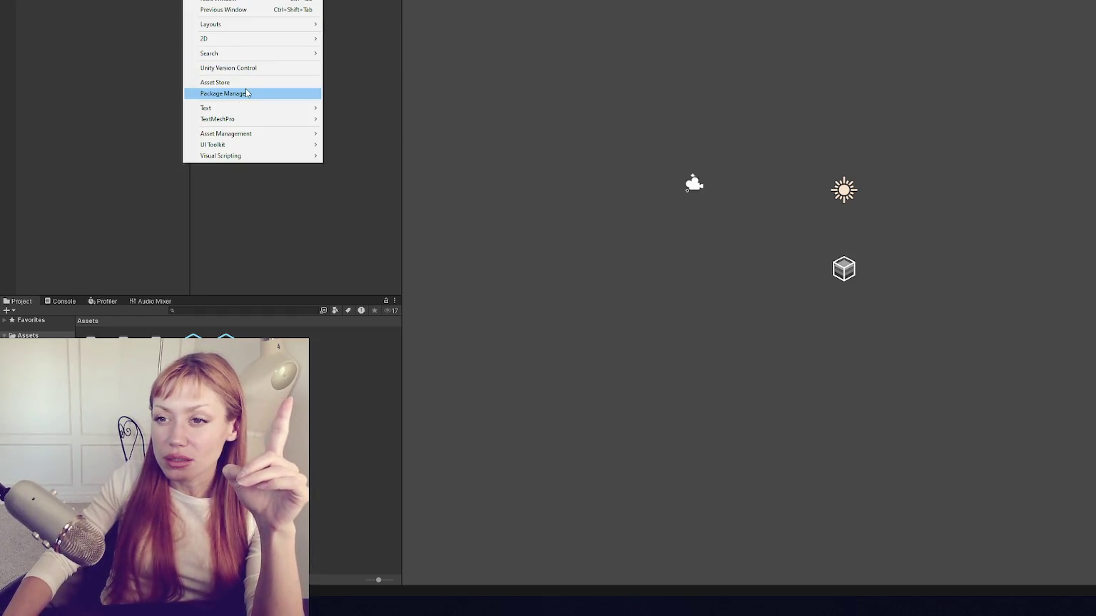
click(44, 2)
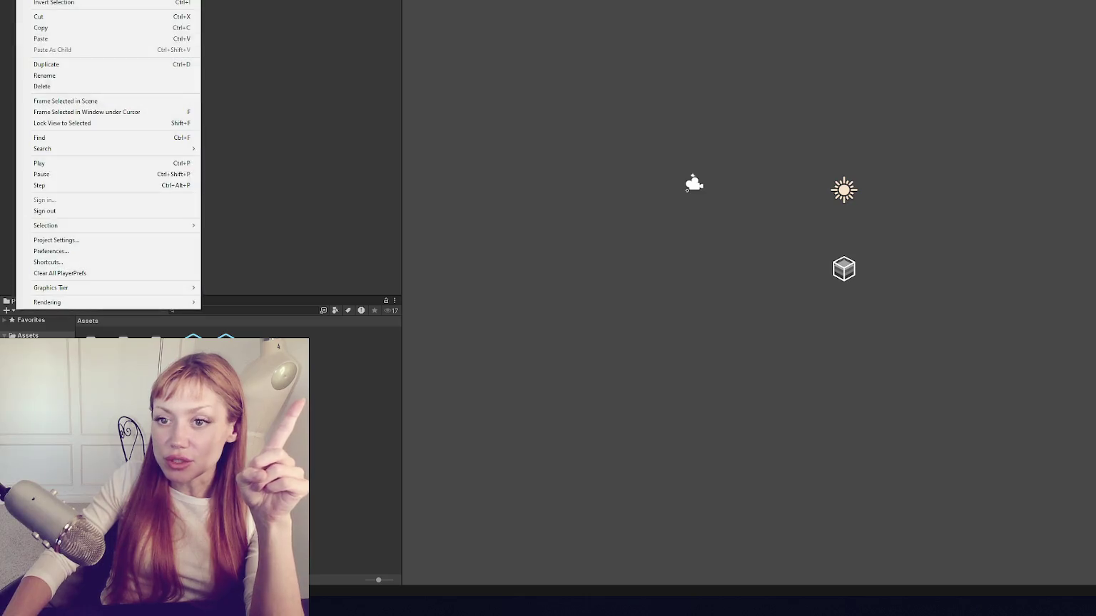
click(99, 240)
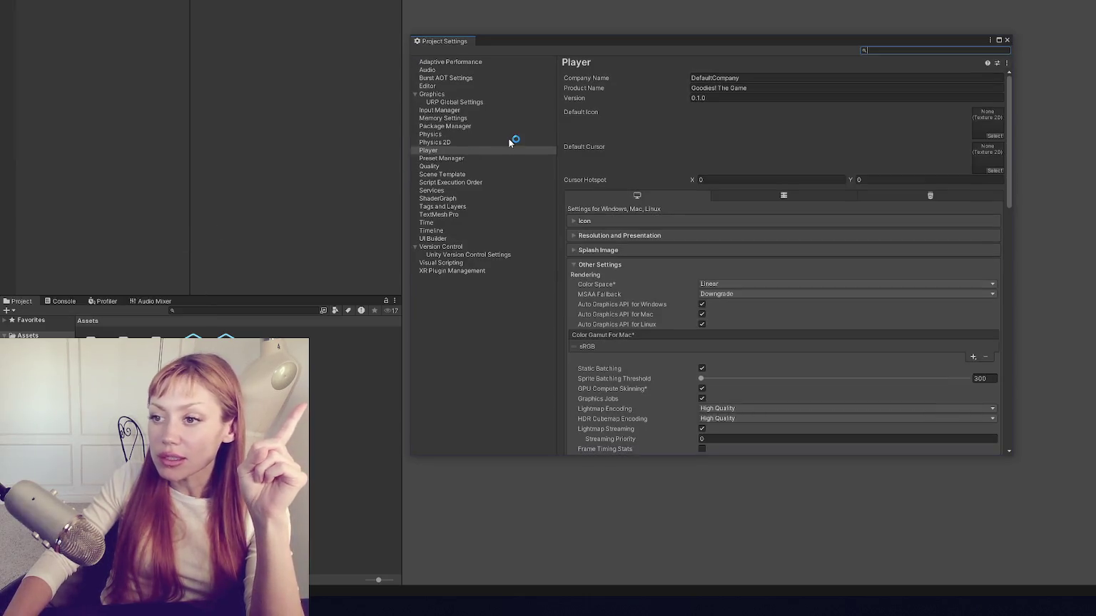
scroll(685, 264, down, 15)
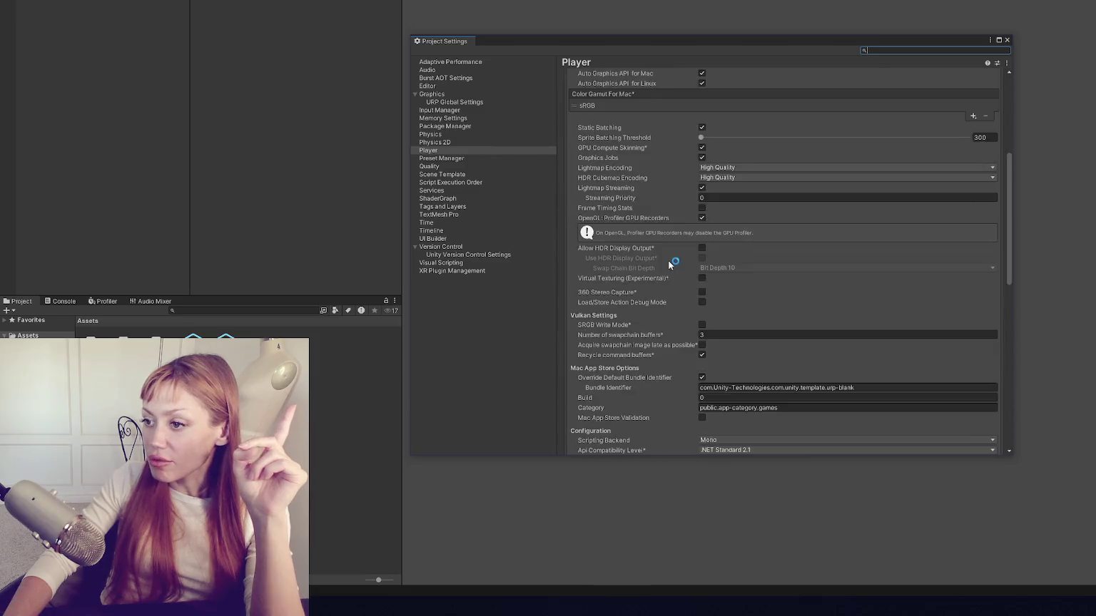
scroll(792, 253, down, 3)
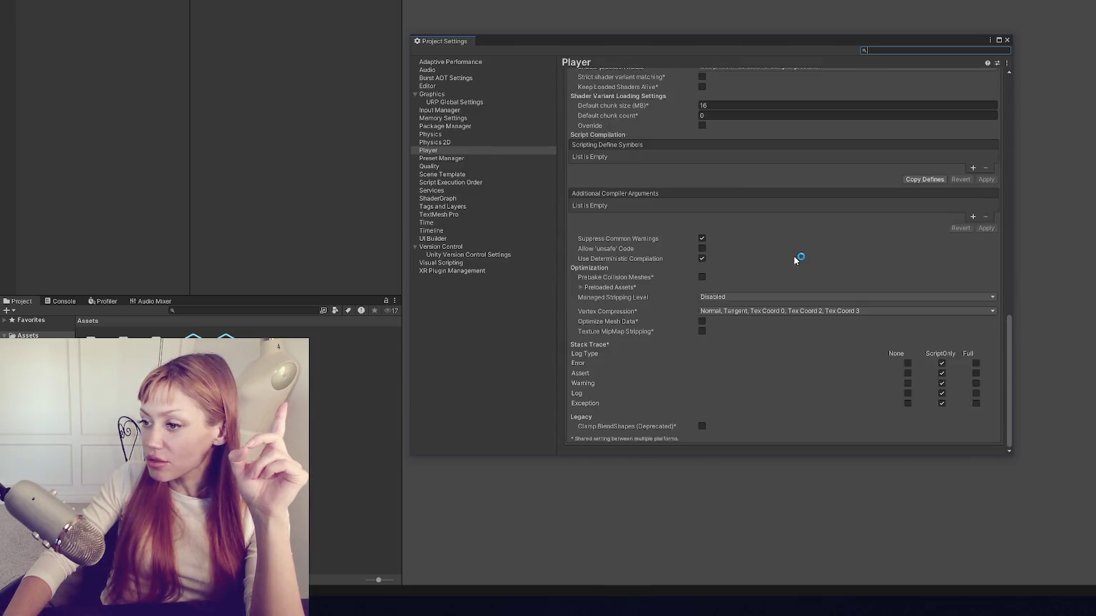
scroll(792, 250, up, 7)
click(728, 202)
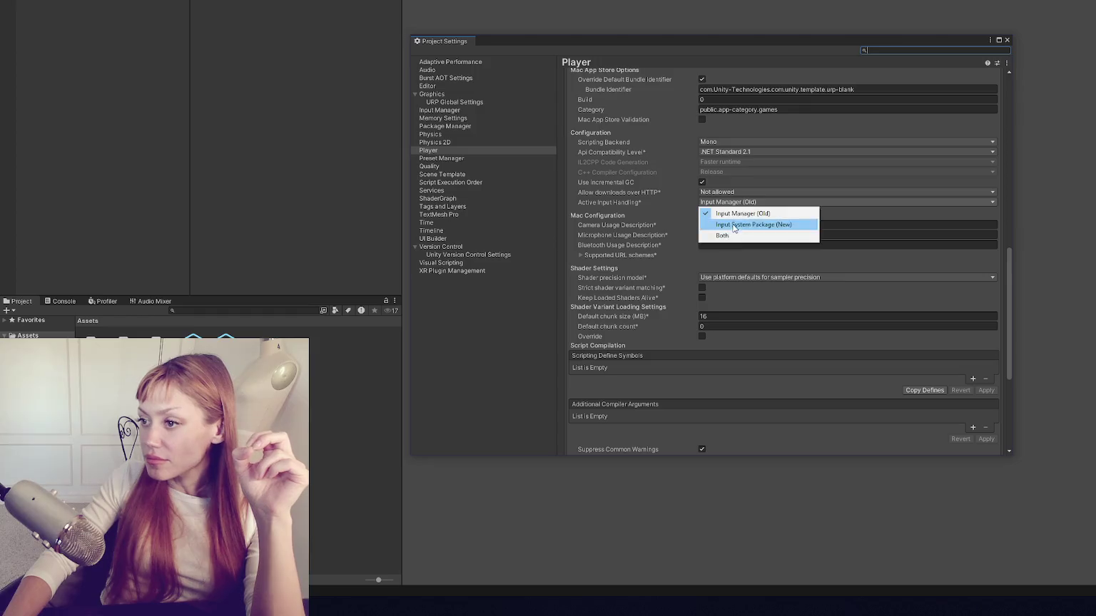
click(736, 225)
click(677, 269)
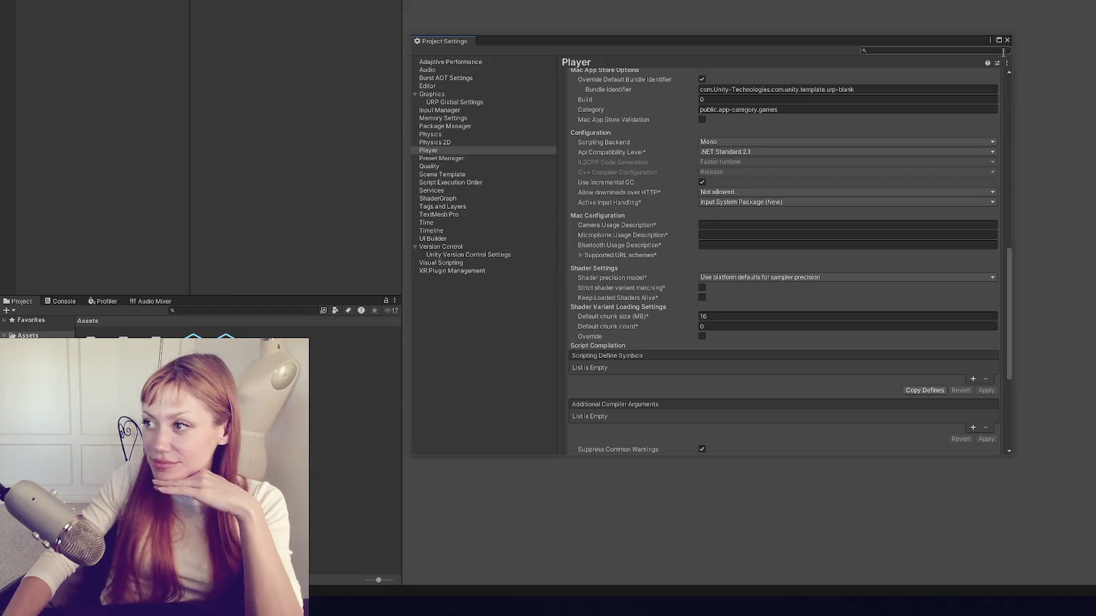
click(1007, 40)
click(196, 0)
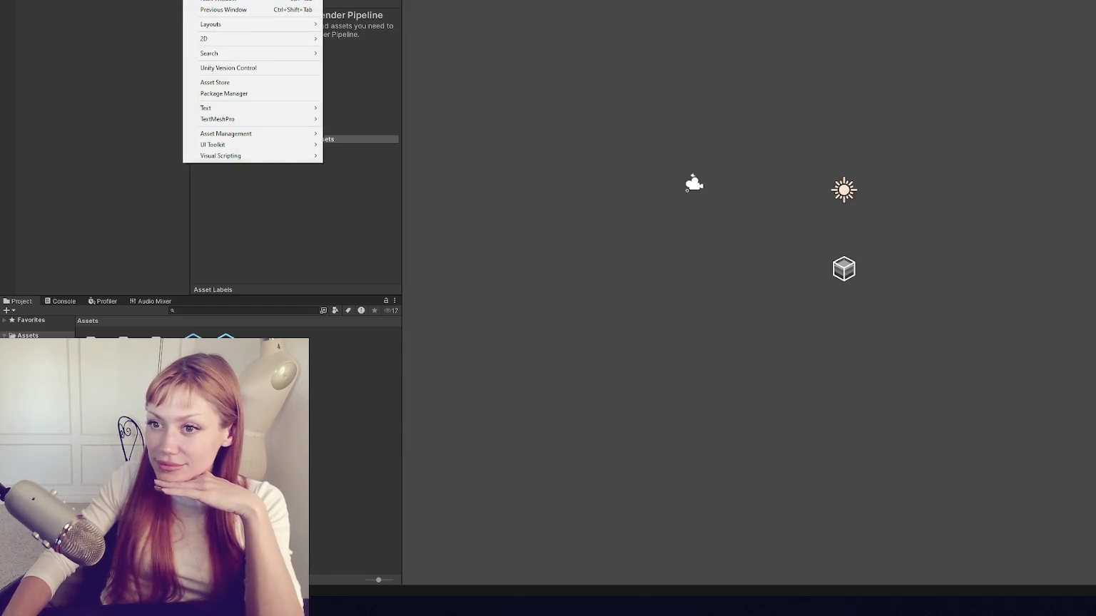
Step: List My Assets in Package Manager, search 'ult', and select Ultimate Character Controller
click(242, 95)
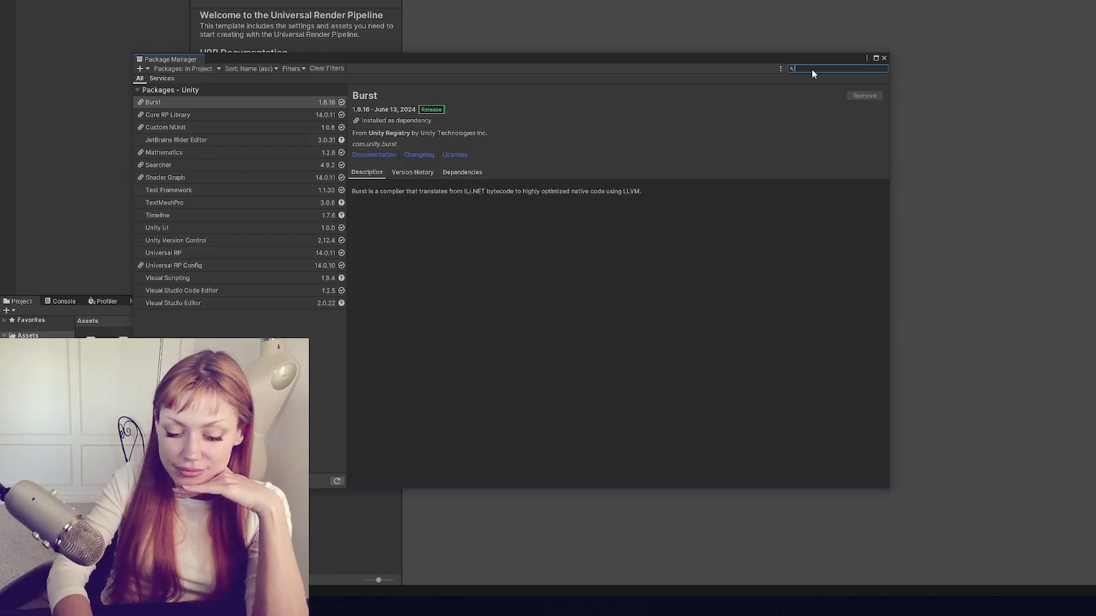
click(185, 69)
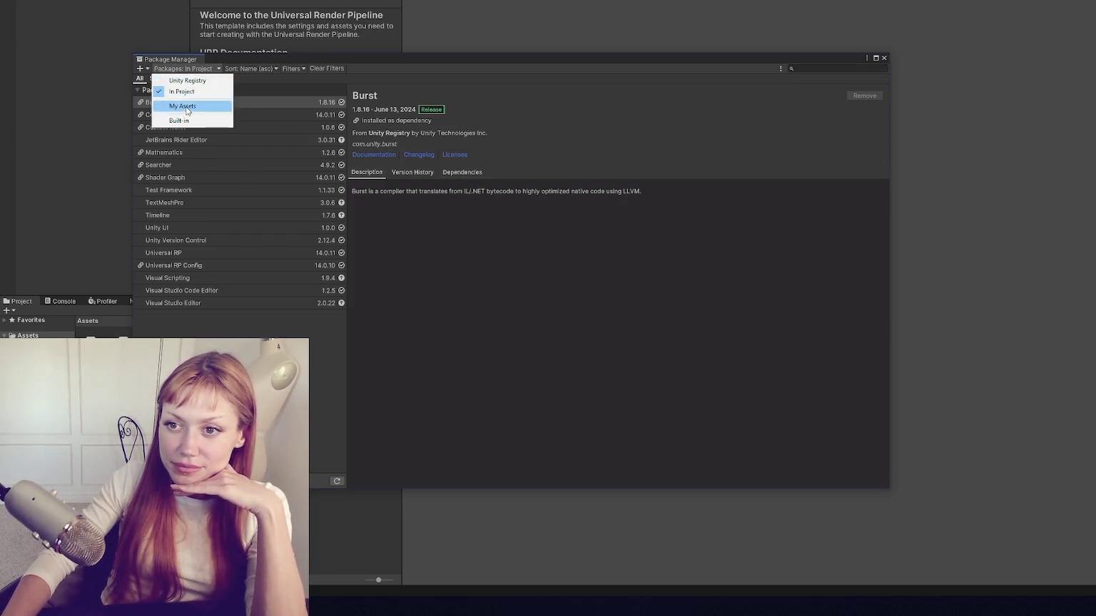
click(182, 106)
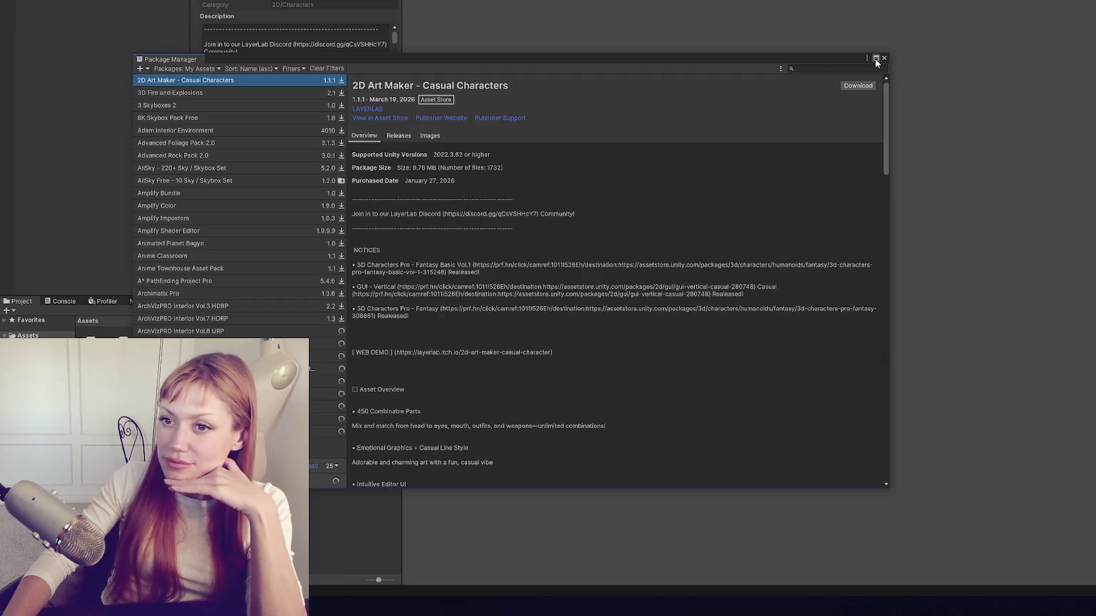
click(853, 67)
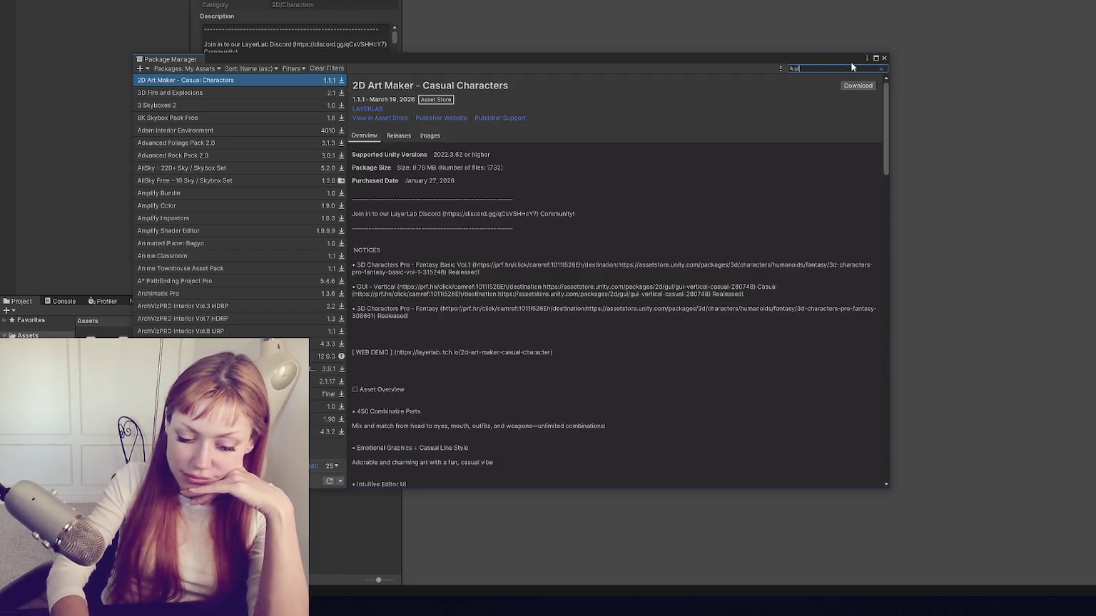
text(ult)
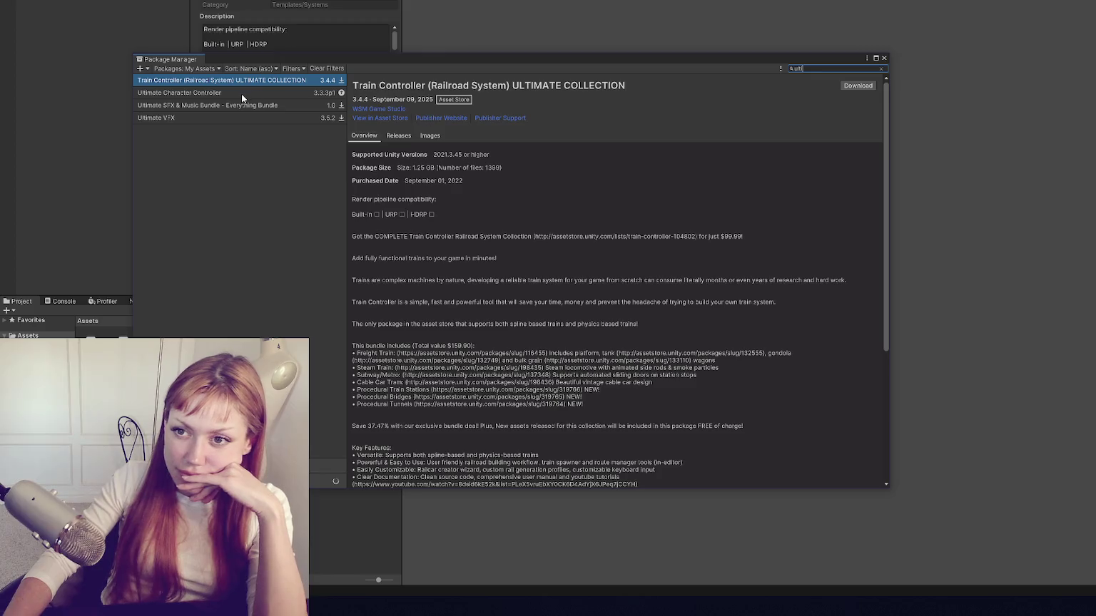
click(241, 93)
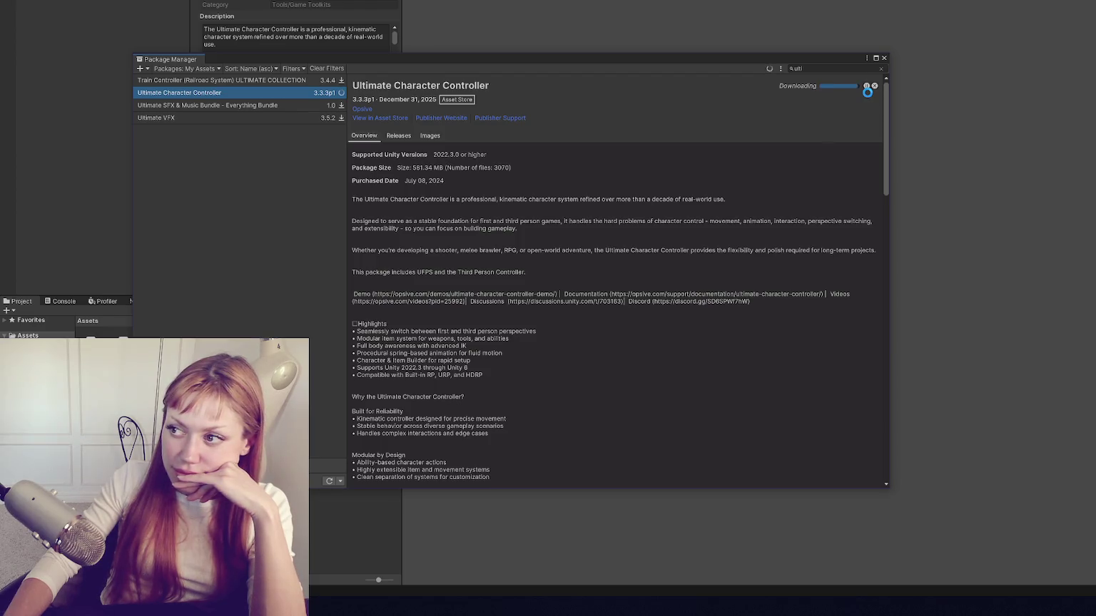
Step: Import all Ultimate Character Controller files, then close the Package Manager
click(812, 86)
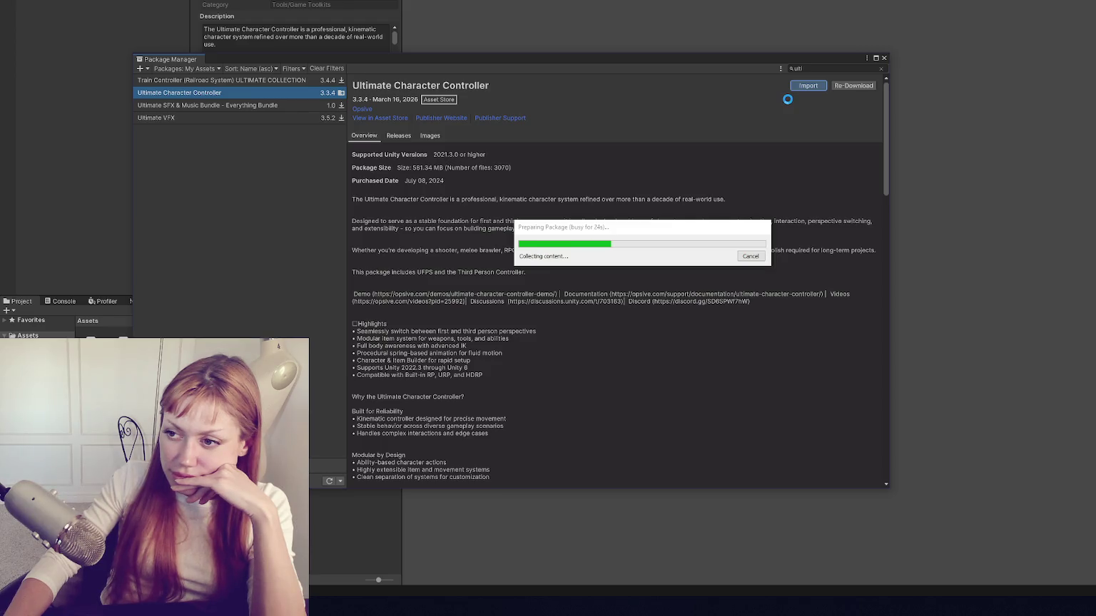
click(654, 277)
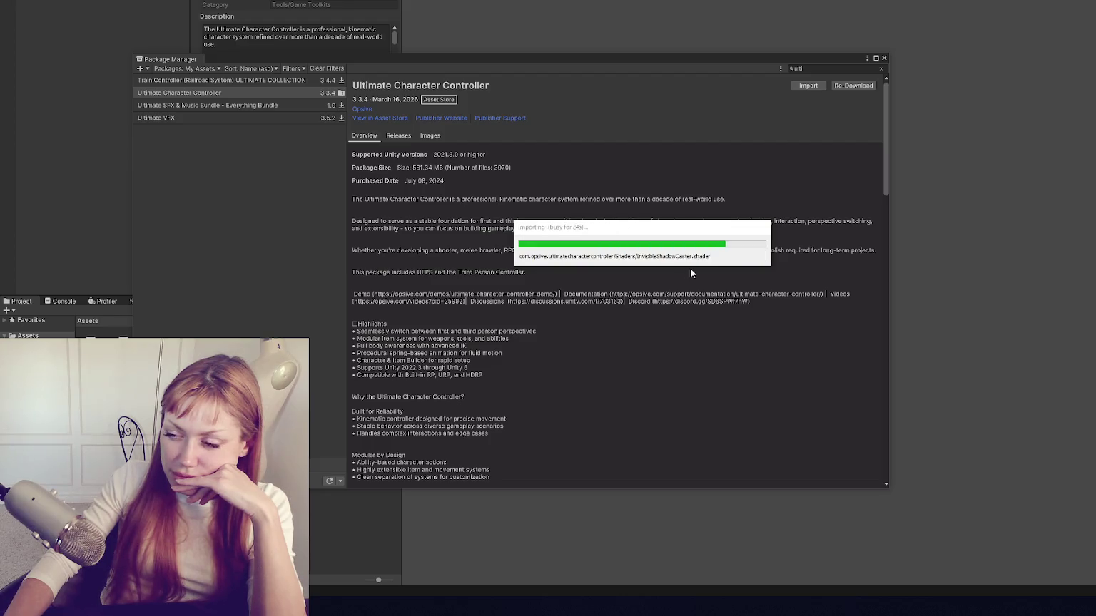
click(884, 58)
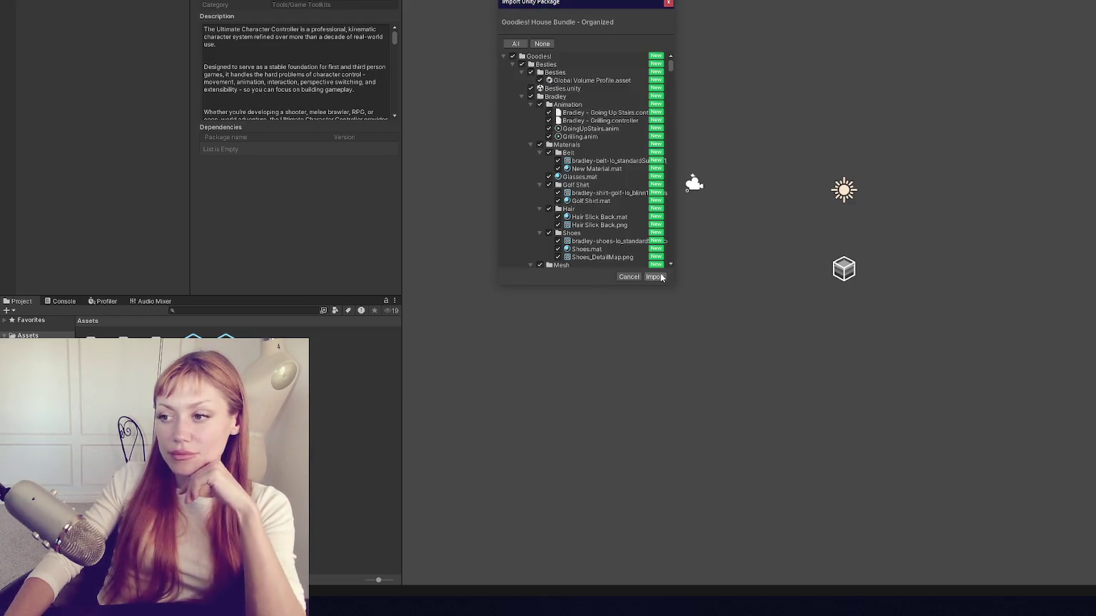
Step: Import the Goodies! House Bundle files, then open the new Goodies! folder in Assets
click(661, 277)
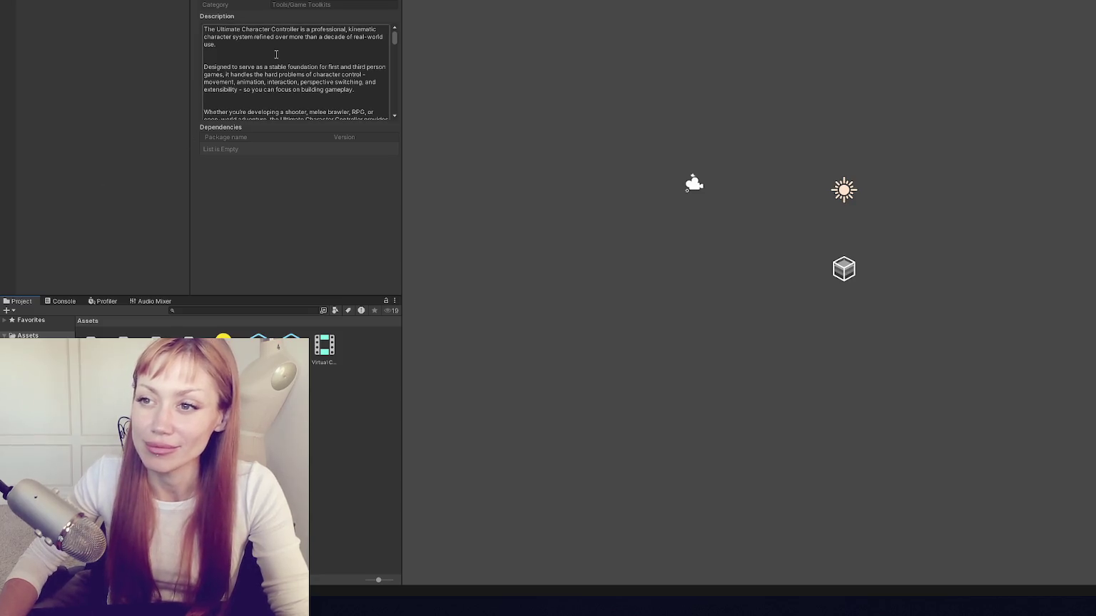
double_click(90, 349)
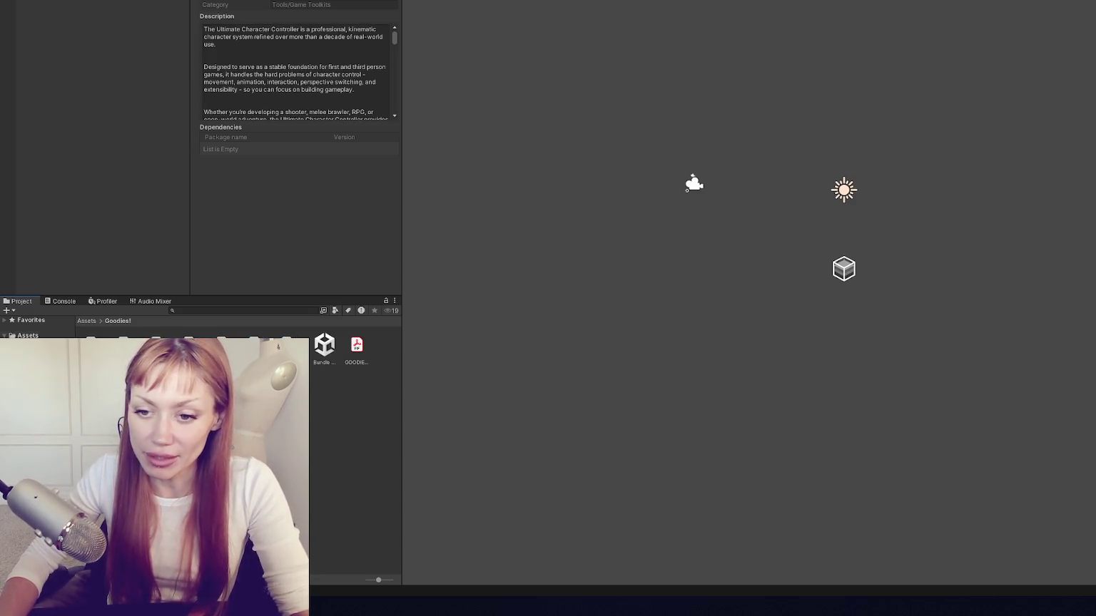
Step: Switch all materials in Goodies!/Besties/Bradley/Materials to the Universal Render Pipeline/Lit shader
click(36, 399)
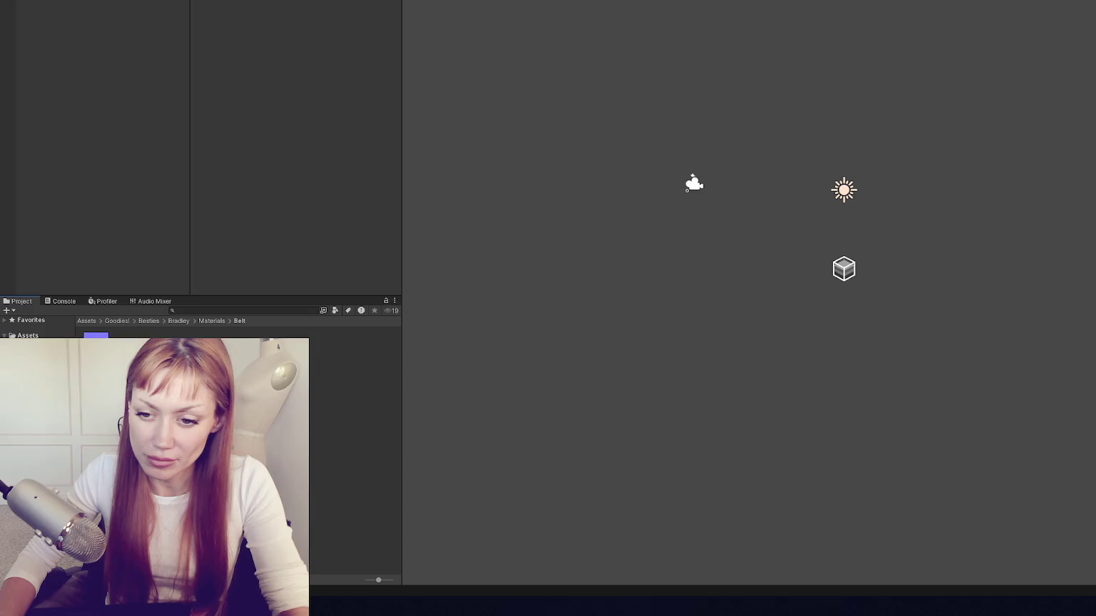
click(212, 320)
key(ctrl+a)
click(319, 2)
text(lit)
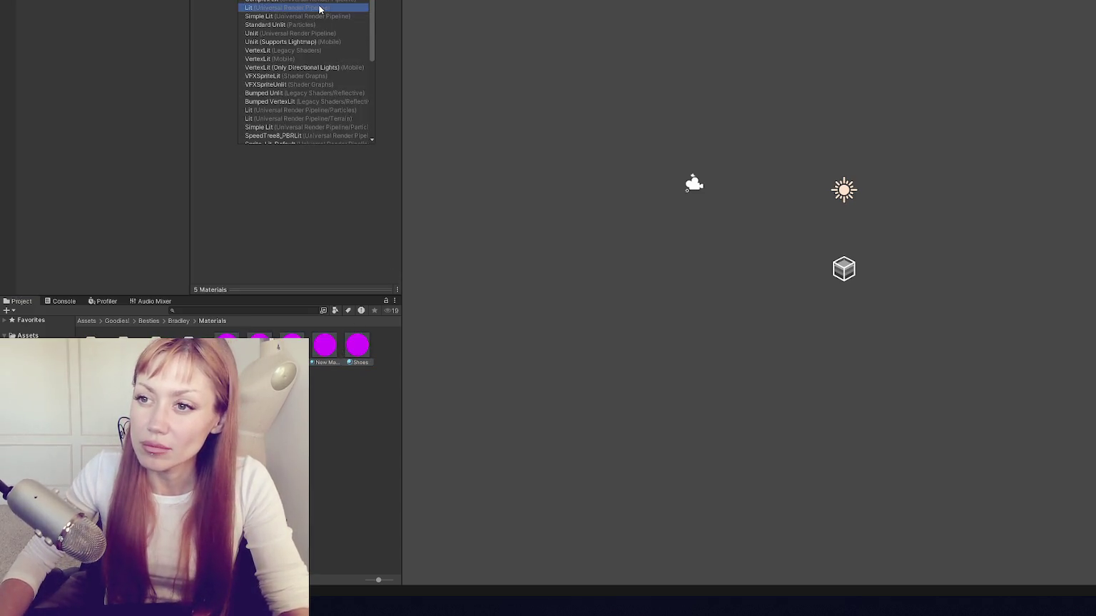
click(319, 8)
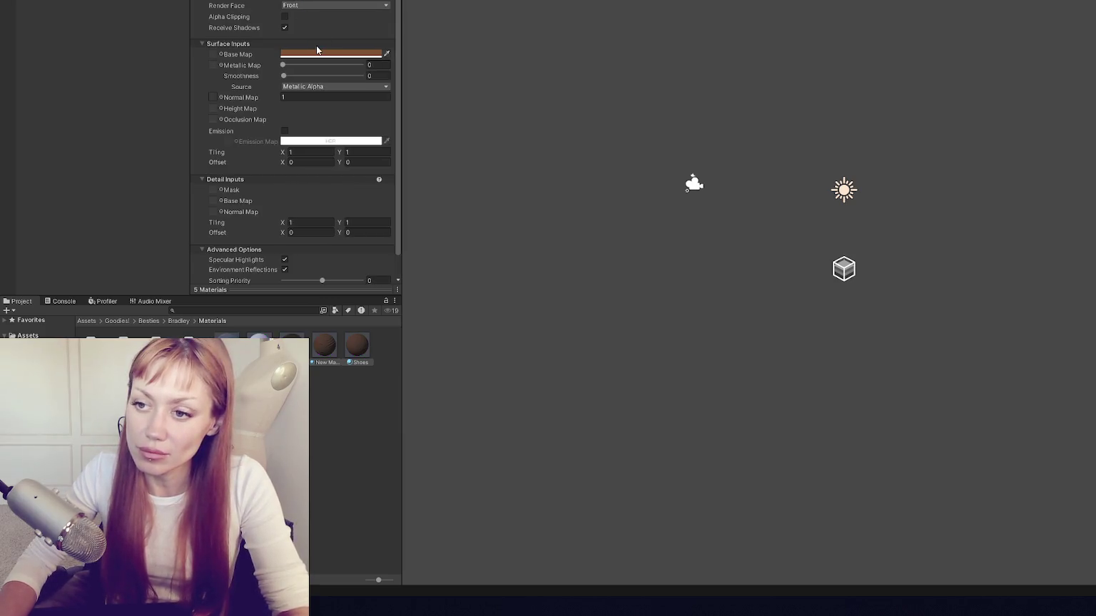
Step: Place the Bradley prefab in the scene and frame him in view
click(99, 7)
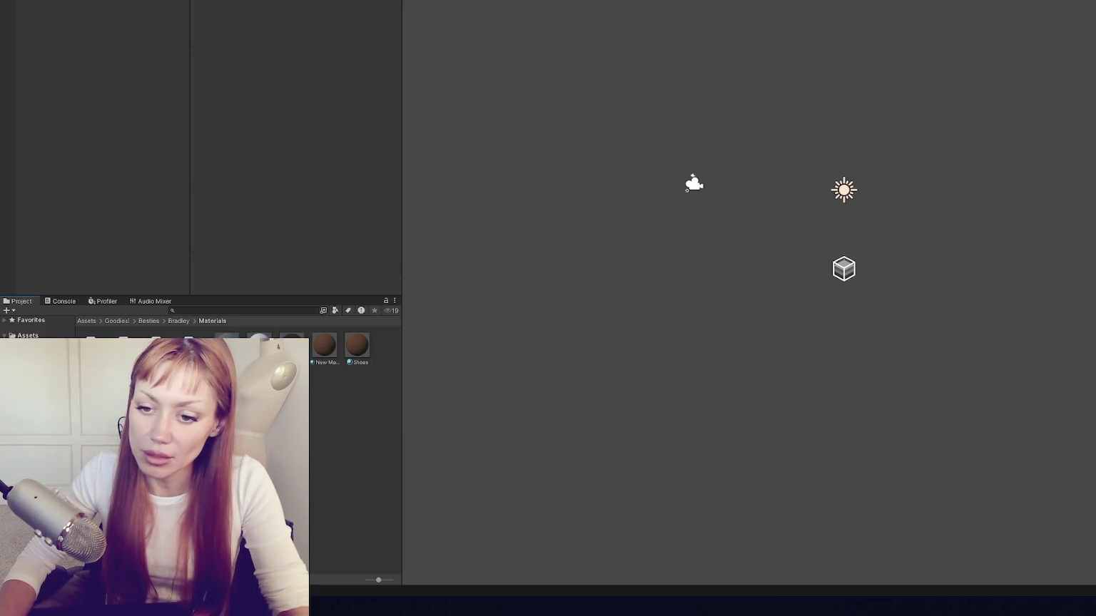
drag(96, 350, 85, 129)
key(f)
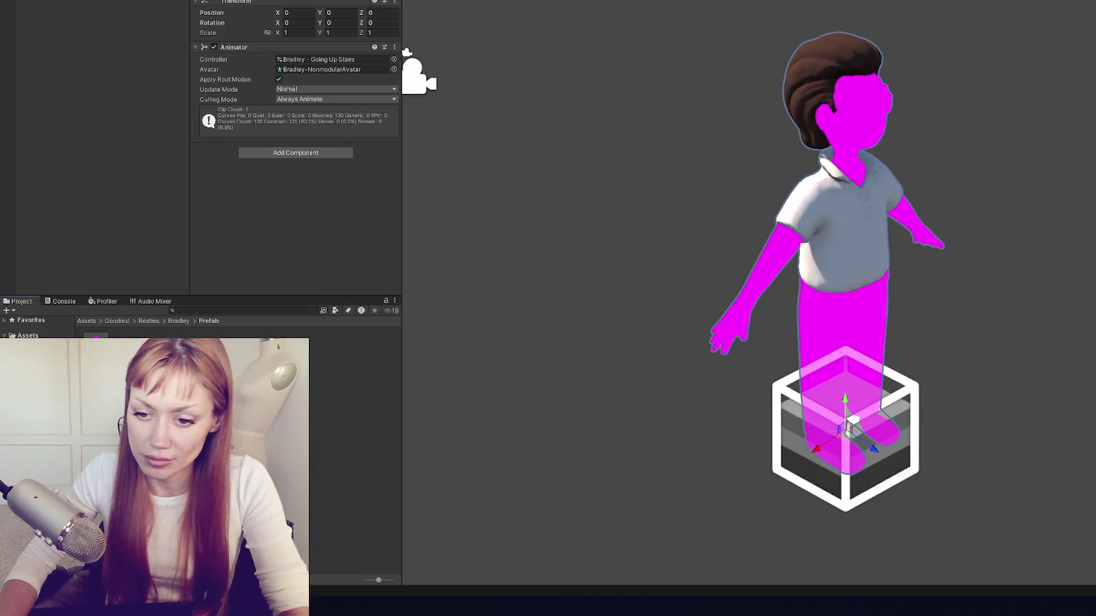
Step: Set the Eyes and Flat materials' shader to Universal Render Pipeline/Lit
shift+click(128, 342)
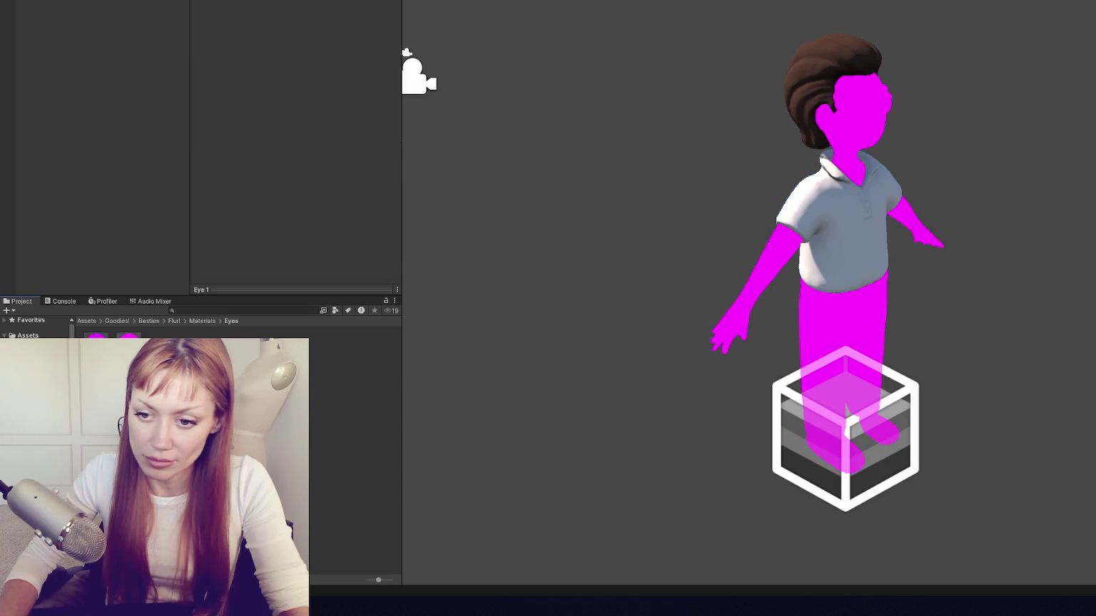
click(314, 3)
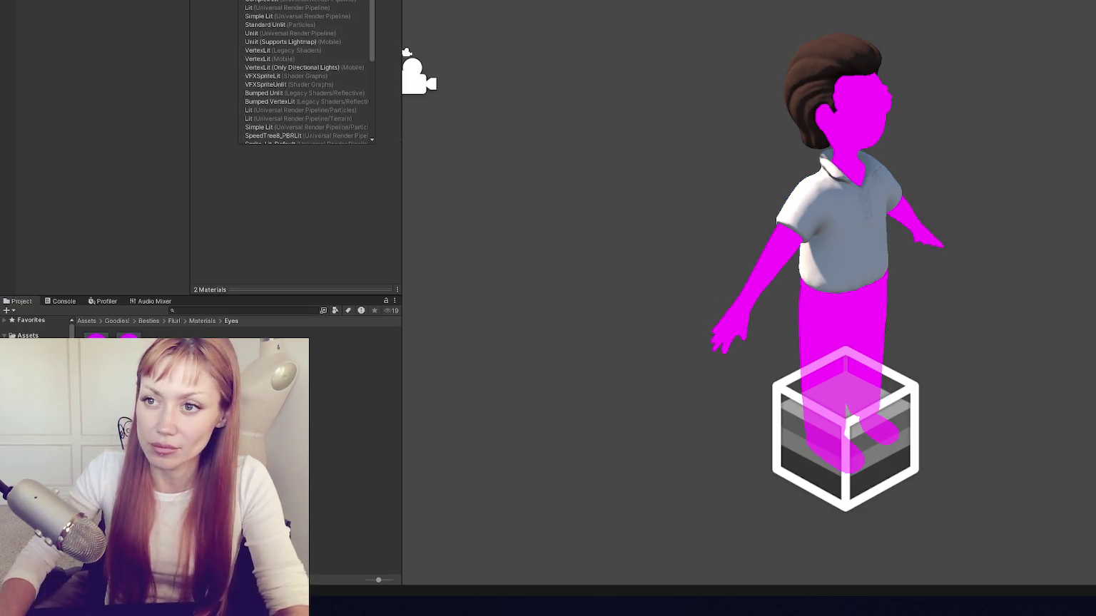
click(286, 7)
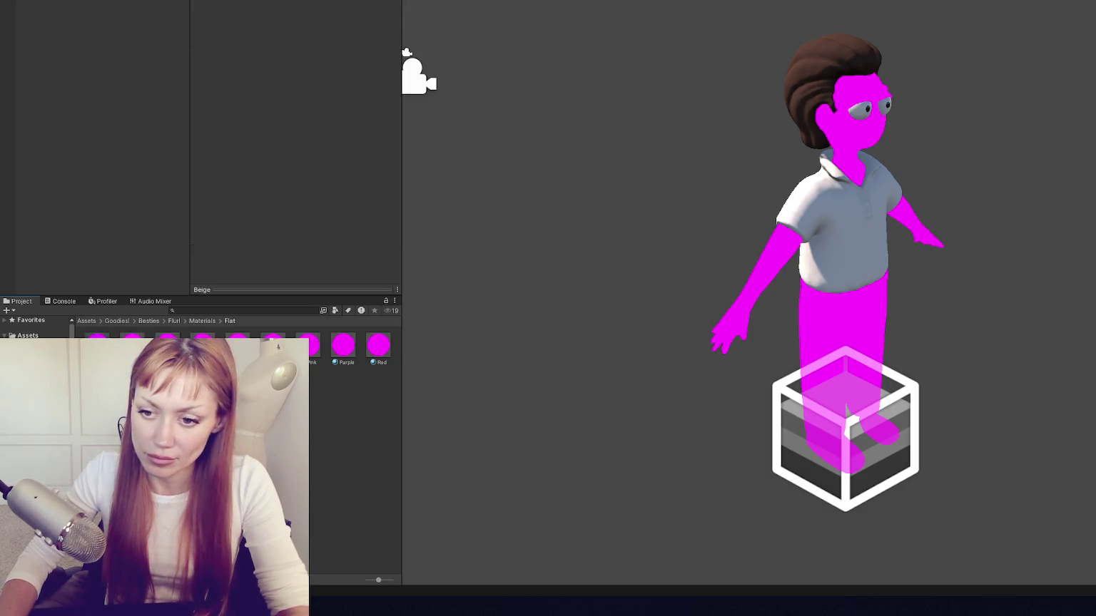
click(284, 10)
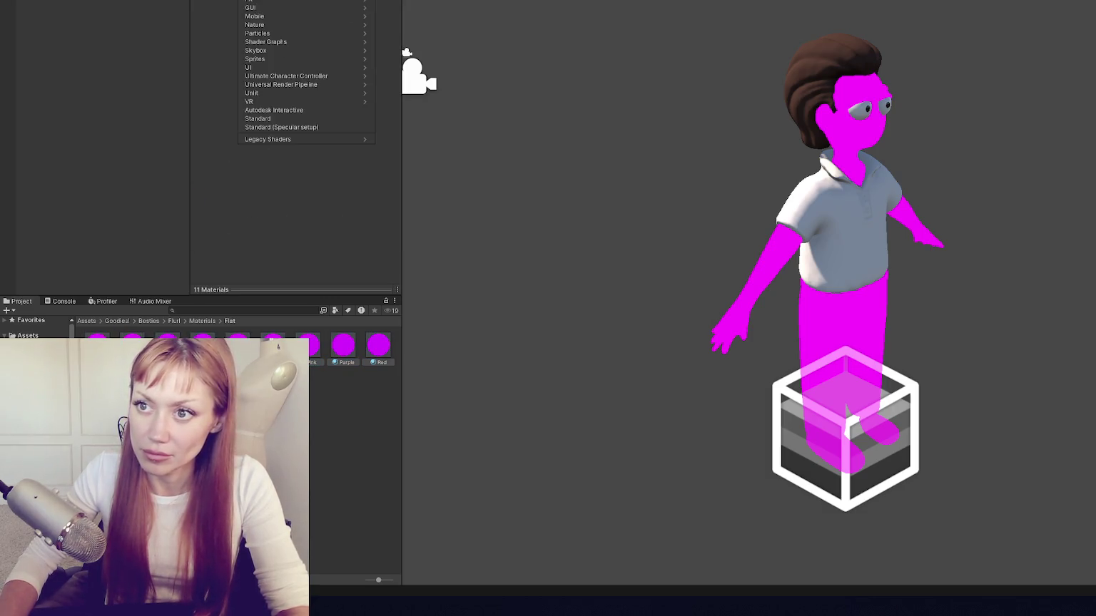
scroll(283, 8, down, 5)
click(280, 7)
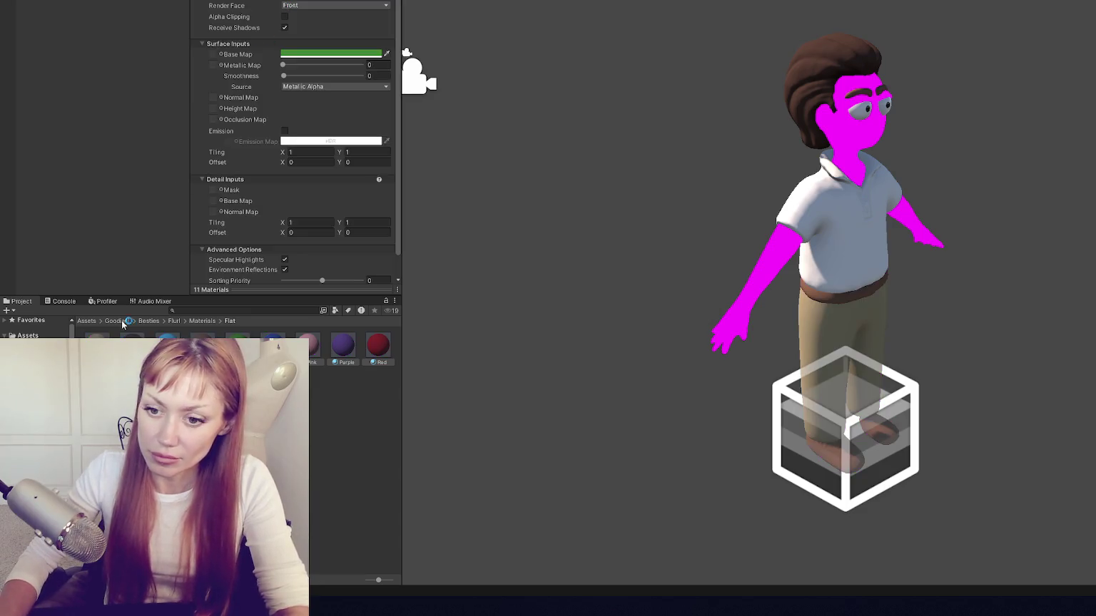
Step: Switch the ten Hair and thirteen Skin Tones materials to URP Lit
shift+click(378, 345)
click(284, 10)
scroll(306, 72, down, 5)
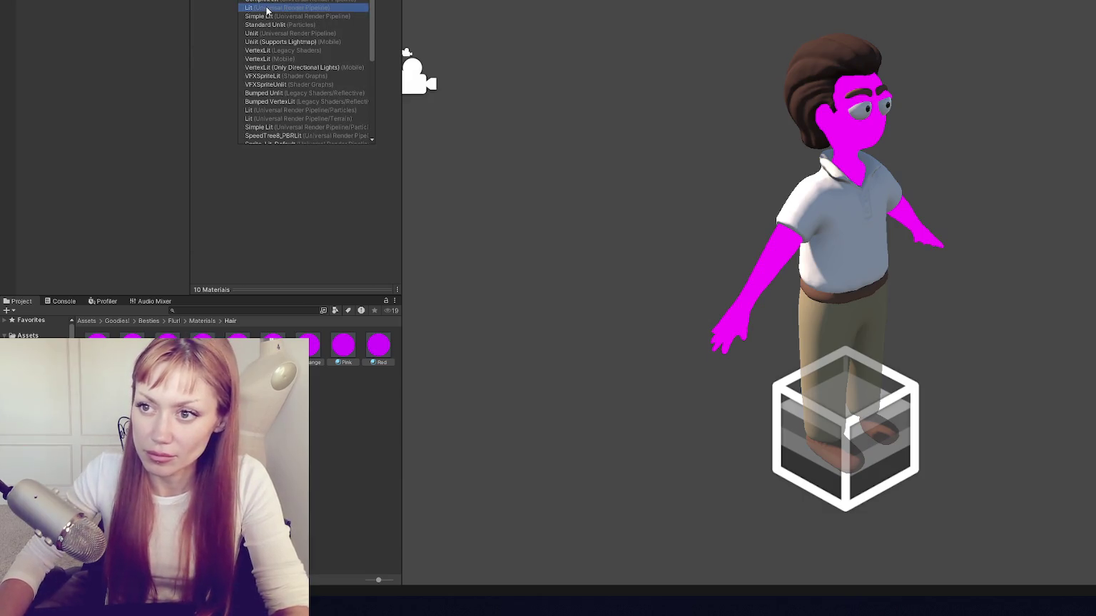
click(269, 9)
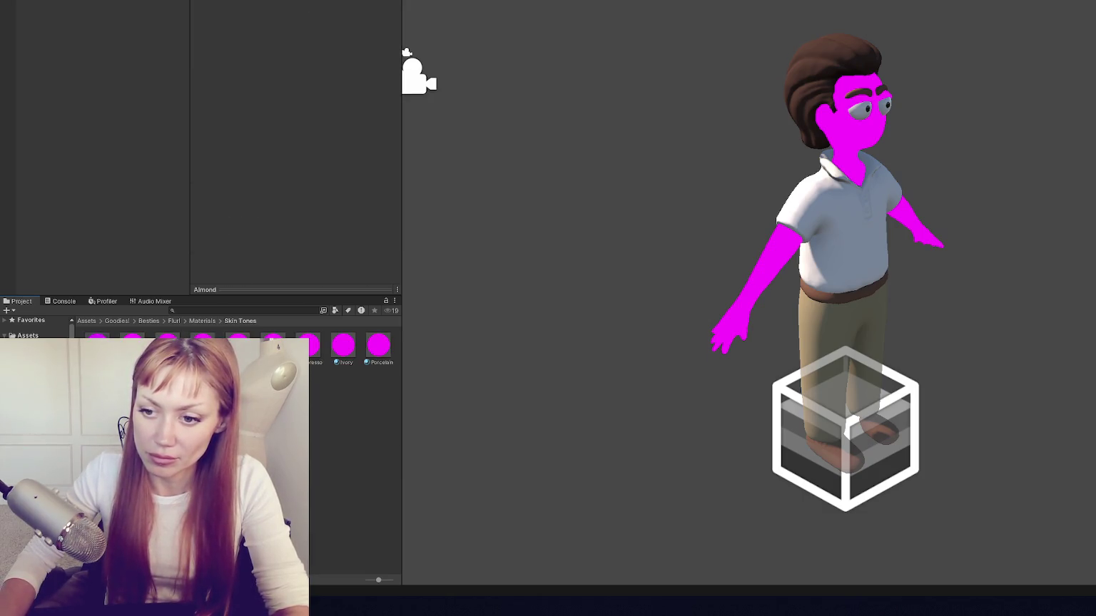
shift+click(378, 345)
click(271, 10)
scroll(307, 71, down, 5)
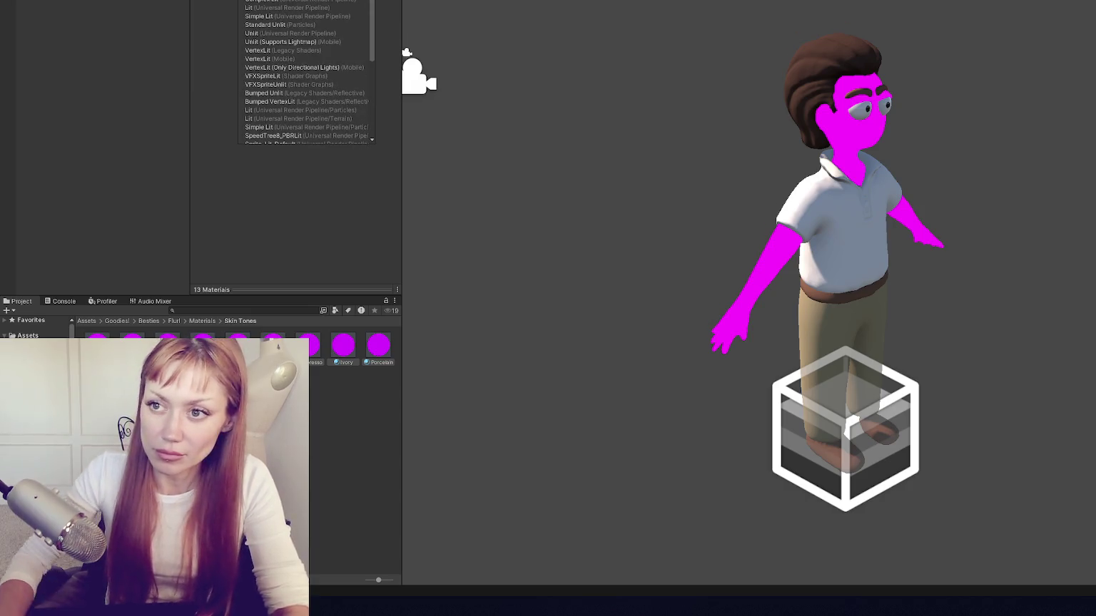
click(269, 7)
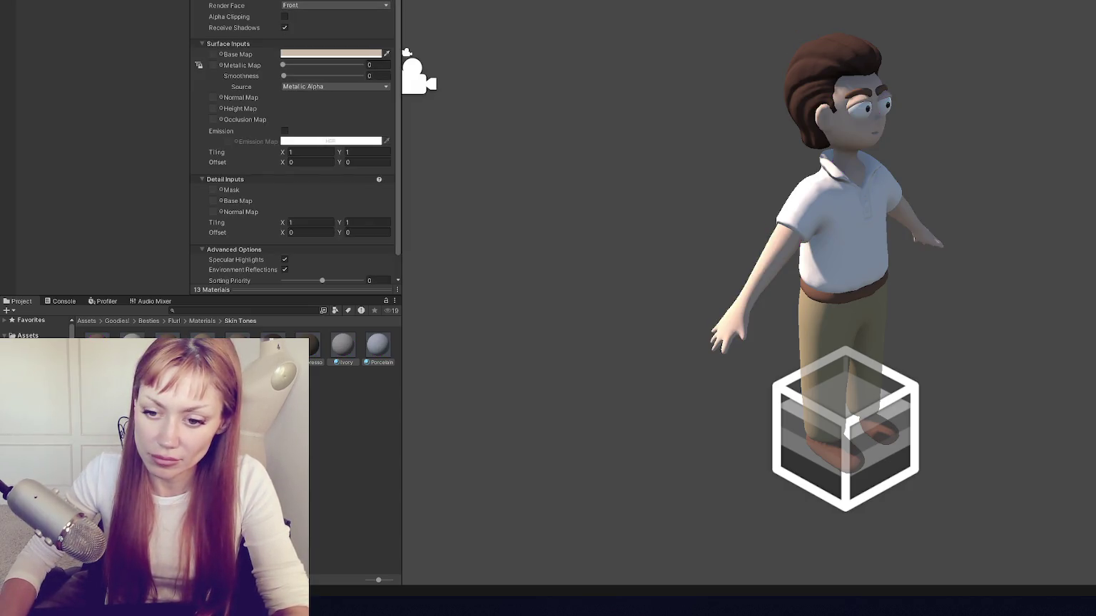
click(107, 75)
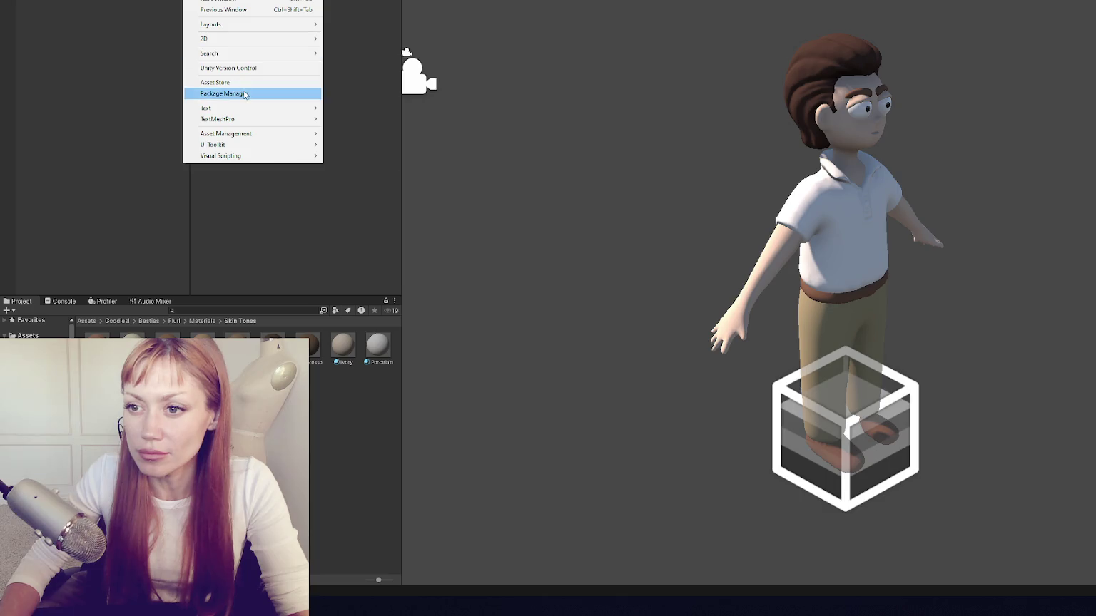
Step: Re-import the Ultimate Character Controller from Package Manager, then close Package Manager
click(224, 94)
text(ulti)
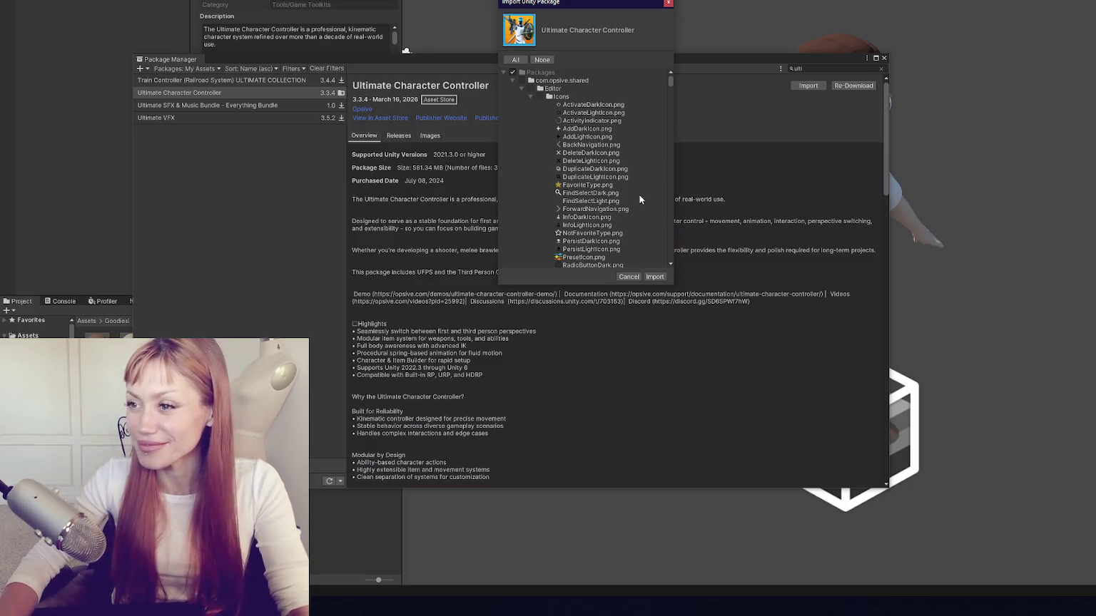
click(655, 278)
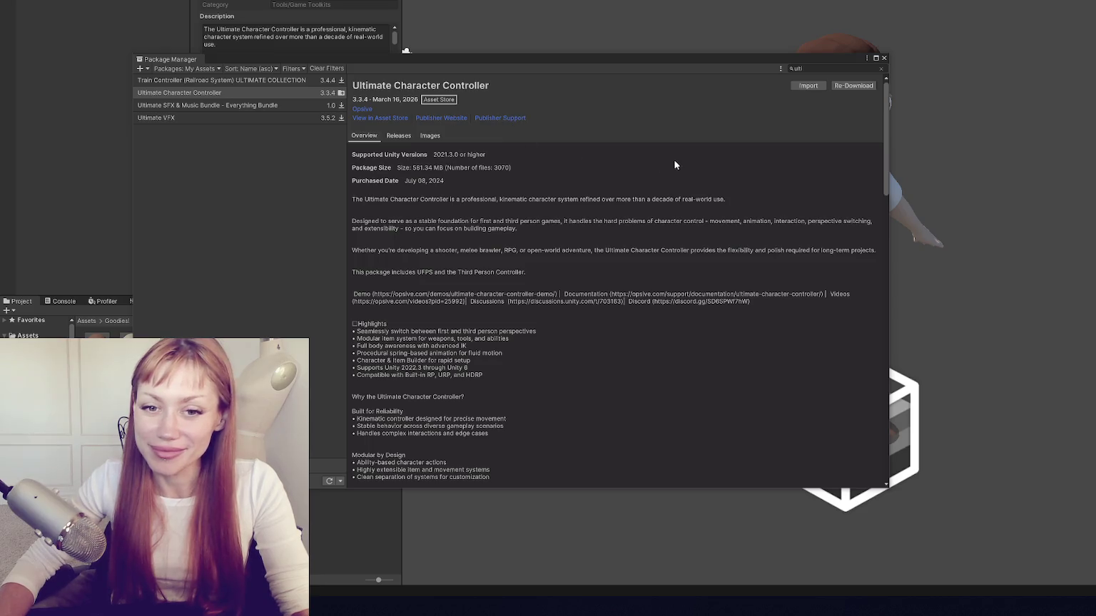
click(884, 58)
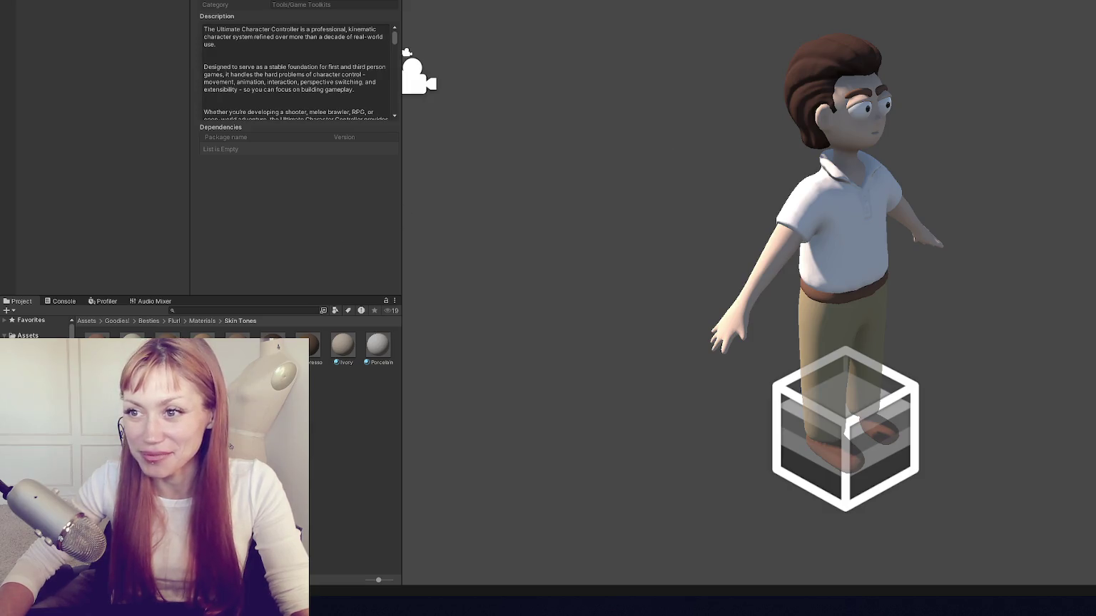
click(89, 2)
click(196, 1)
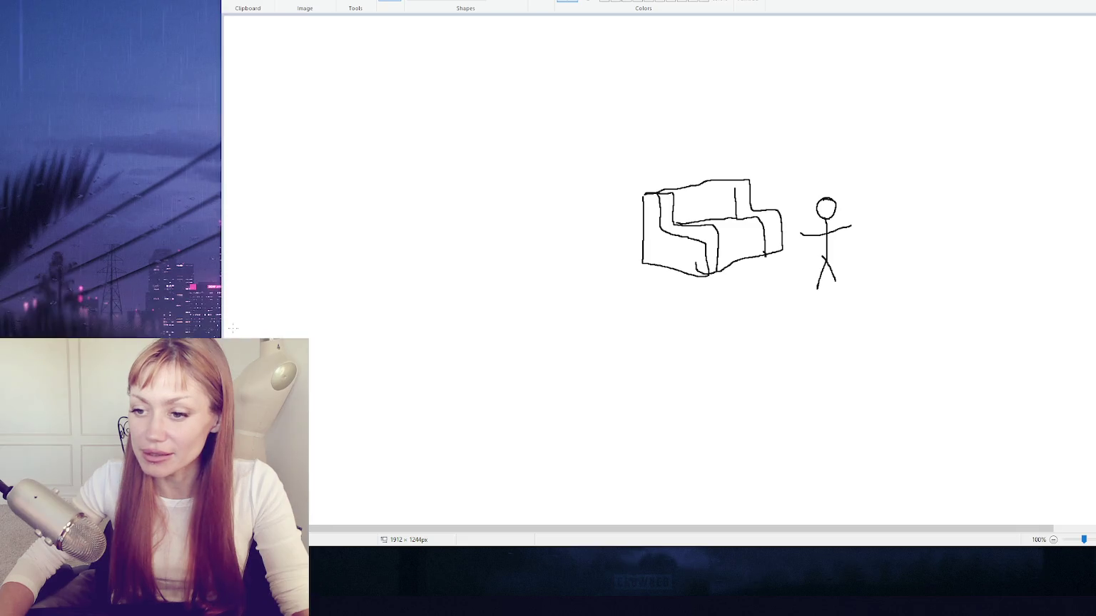
Step: Bring Unity Hub's Projects list, showing Goodies! The Game, to the front
key(alt+Tab)
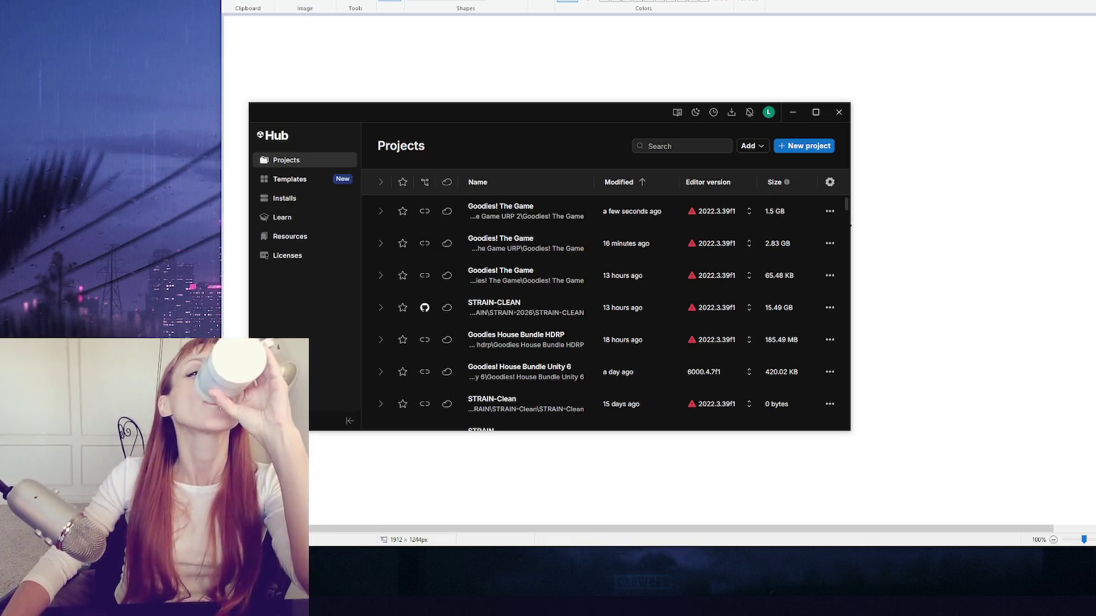
Step: Close the Unity Hub window
click(832, 117)
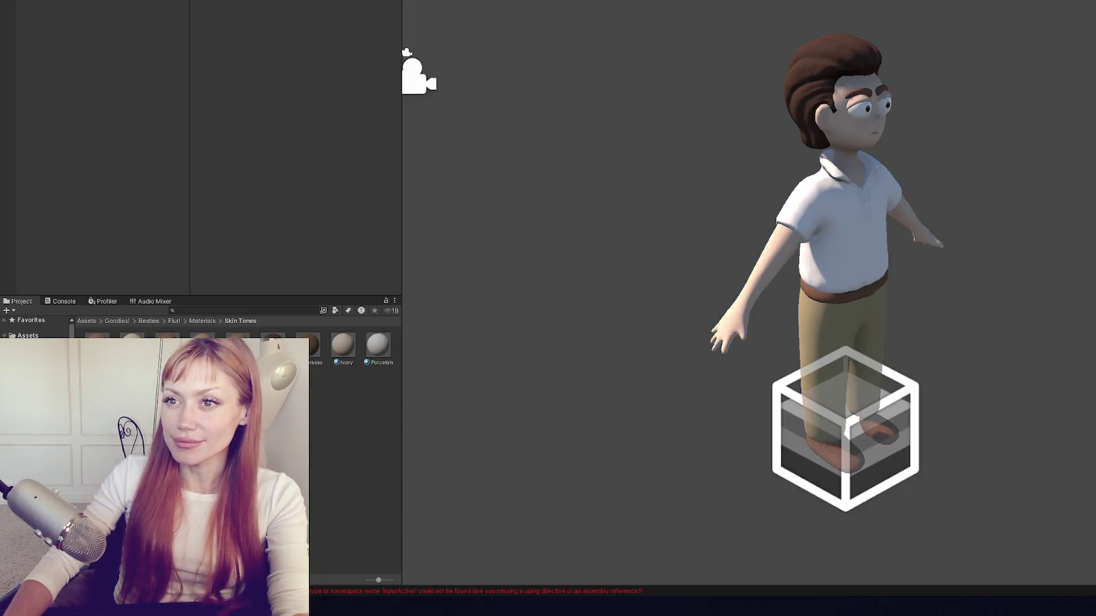
Step: Show the Console's compile errors, open the CS0234 InputSystem error's script, and widen the console
key(Escape)
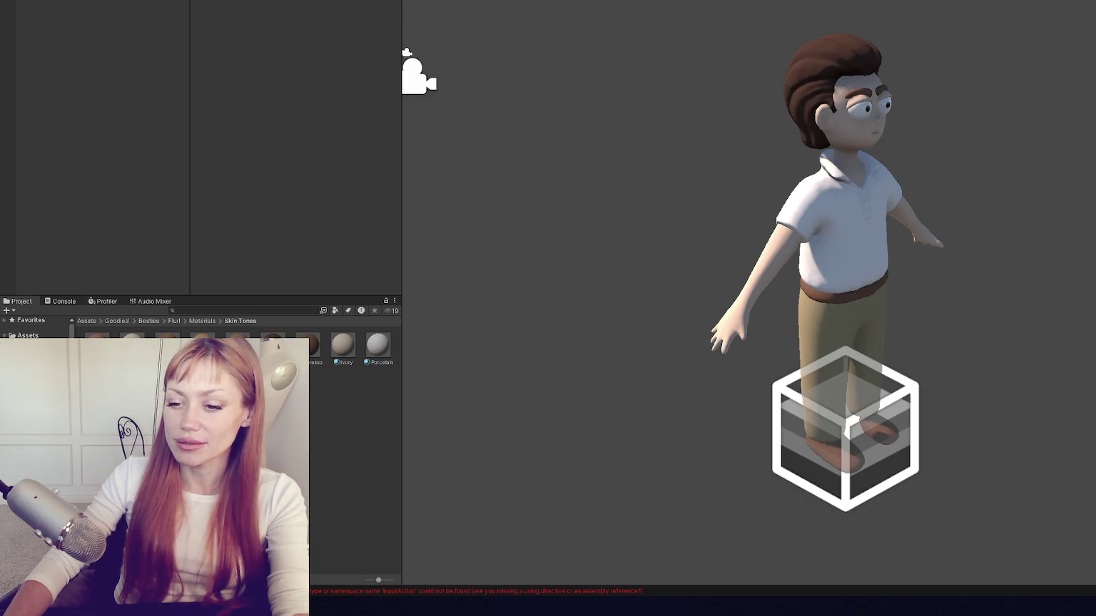
click(62, 301)
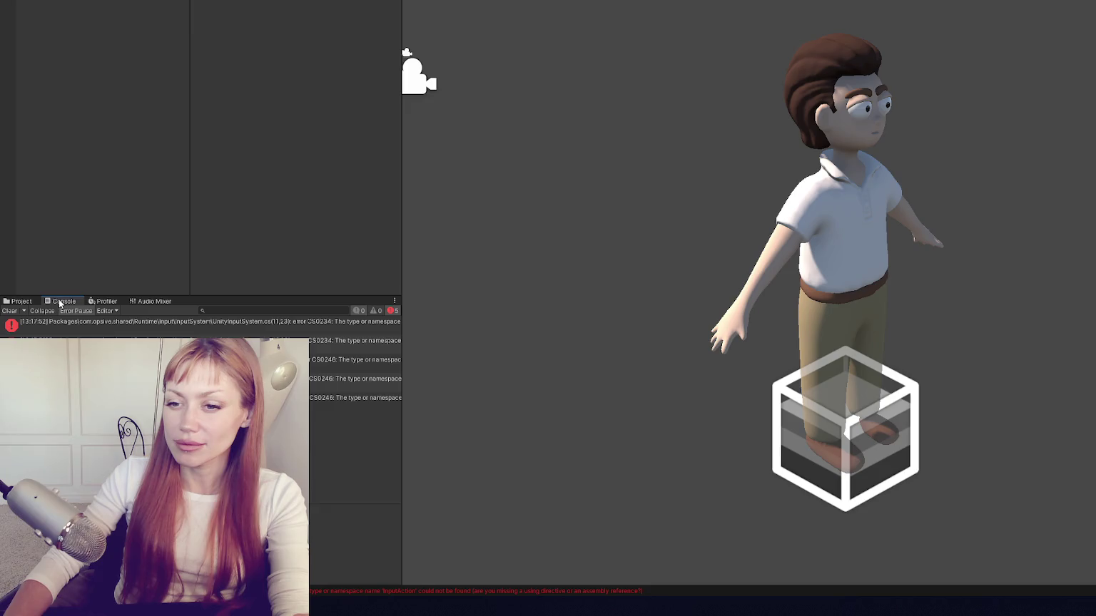
click(28, 323)
double_click(109, 329)
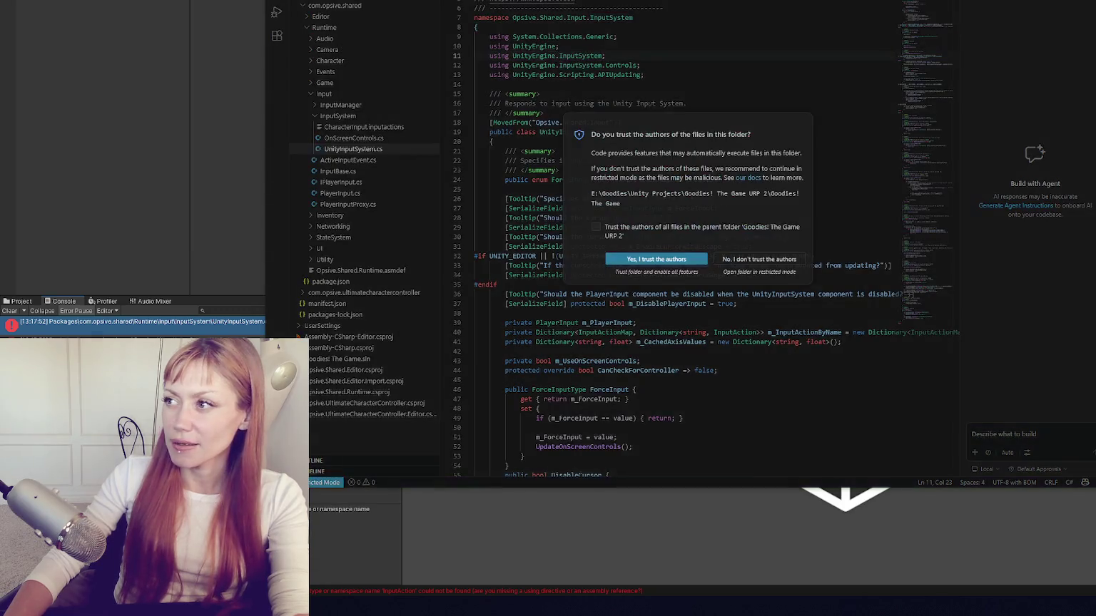
click(23, 318)
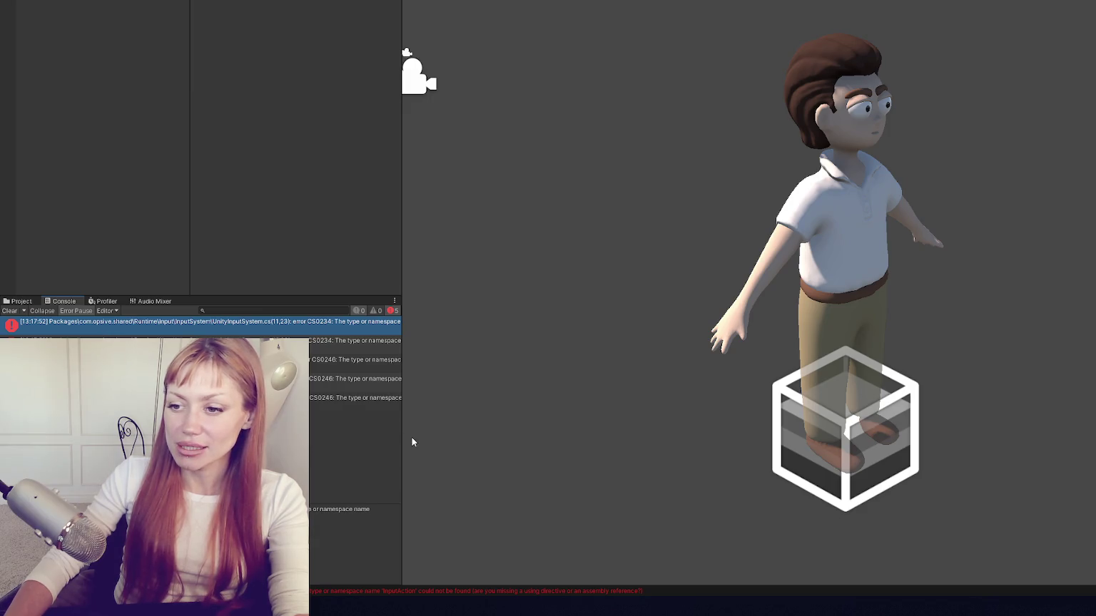
mouse_move(402, 437)
mouse_down()
mouse_move(829, 447)
mouse_move(448, 83)
mouse_up()
click(29, 0)
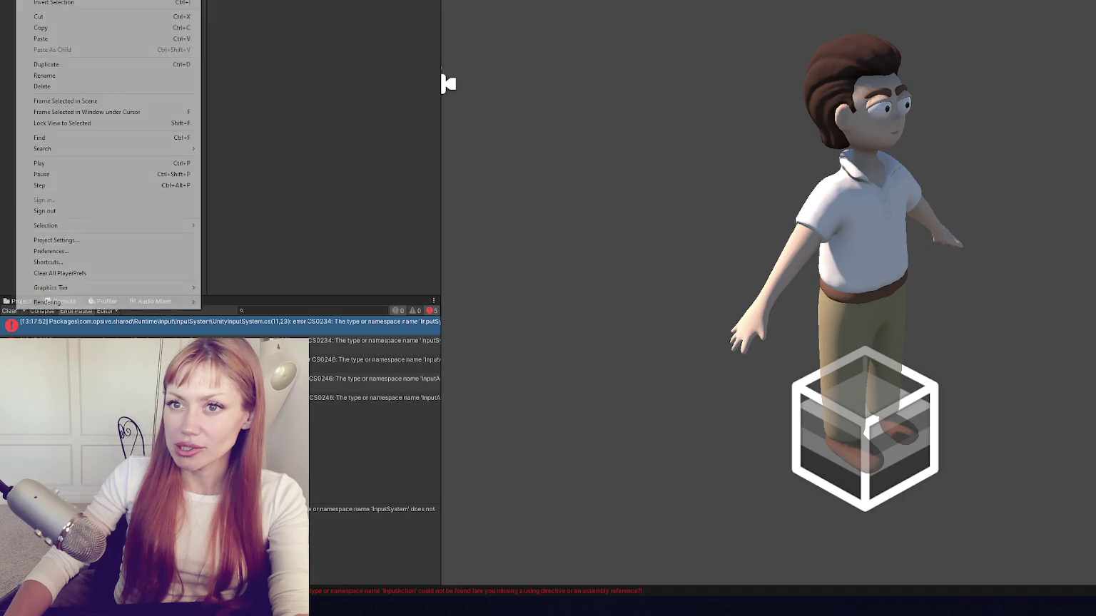
Step: Check Player settings' Active Input Handling, leaving it unchanged, and close Project Settings
click(115, 240)
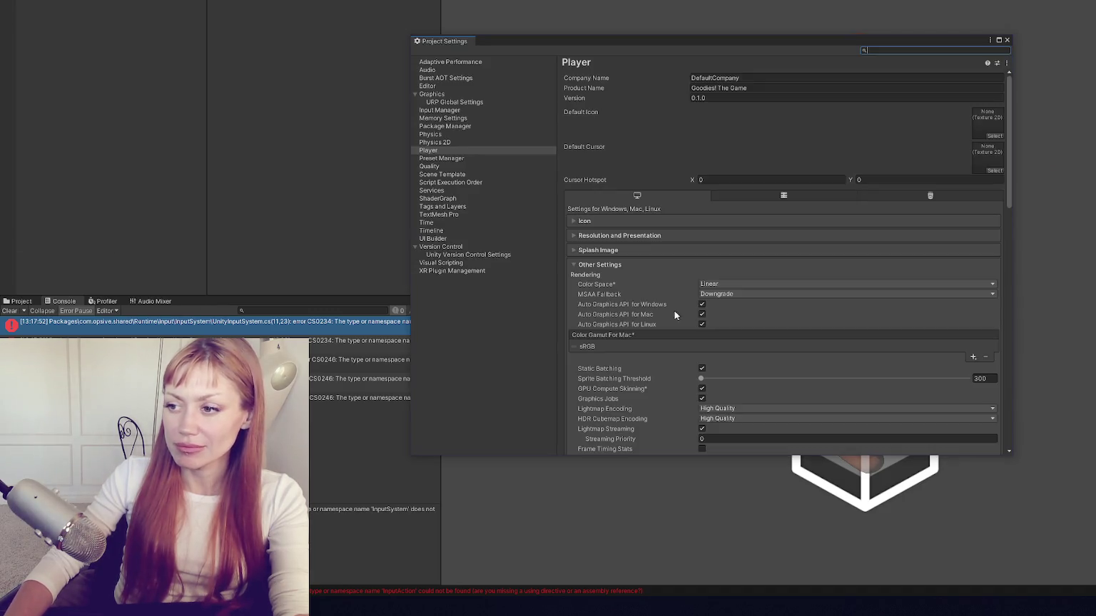
scroll(671, 283, down, 5)
scroll(669, 278, down, 3)
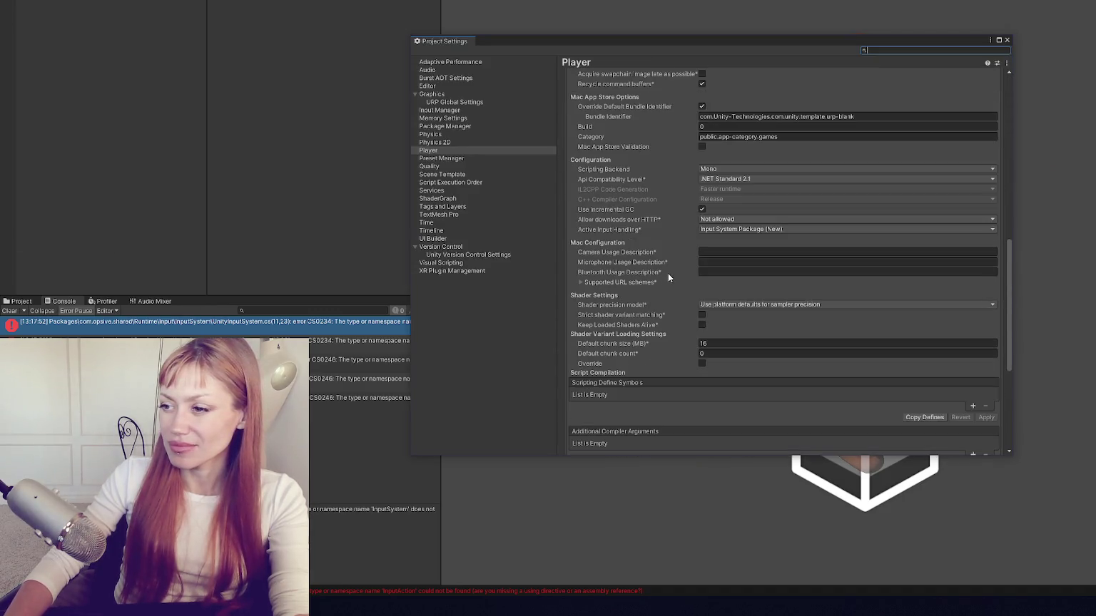
click(745, 230)
key(Escape)
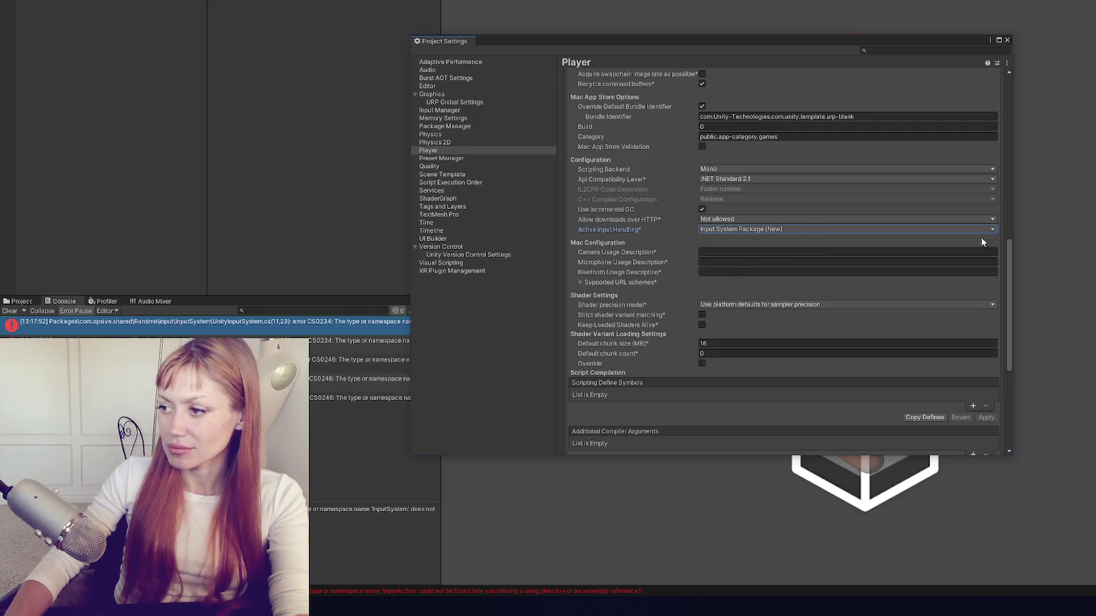
click(1006, 40)
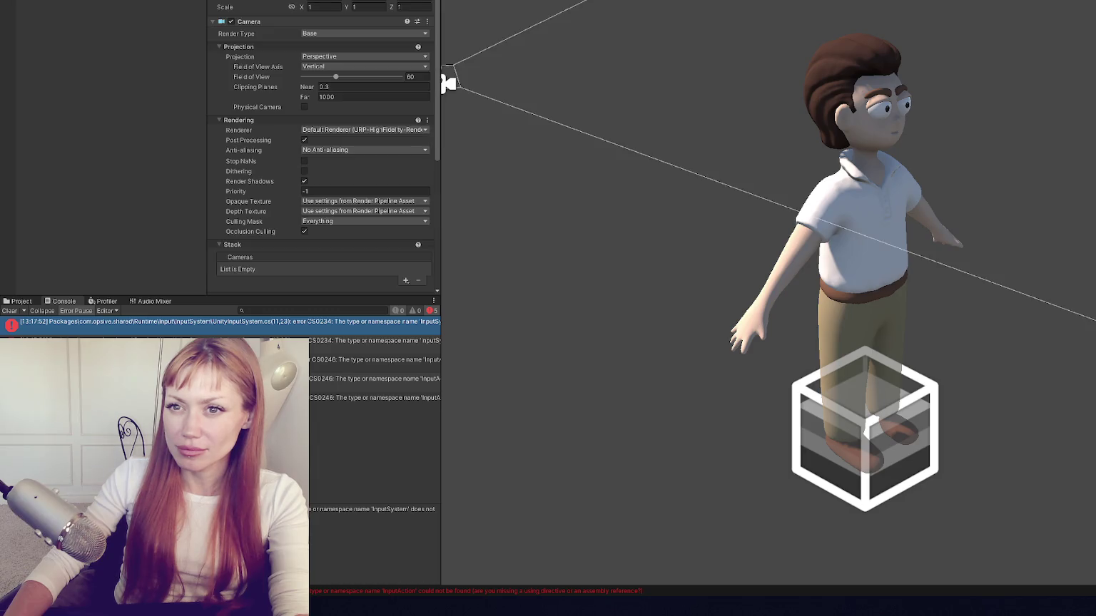
Step: Open and dismiss context menus in the Hierarchy, deselecting the camera
right_click(93, 23)
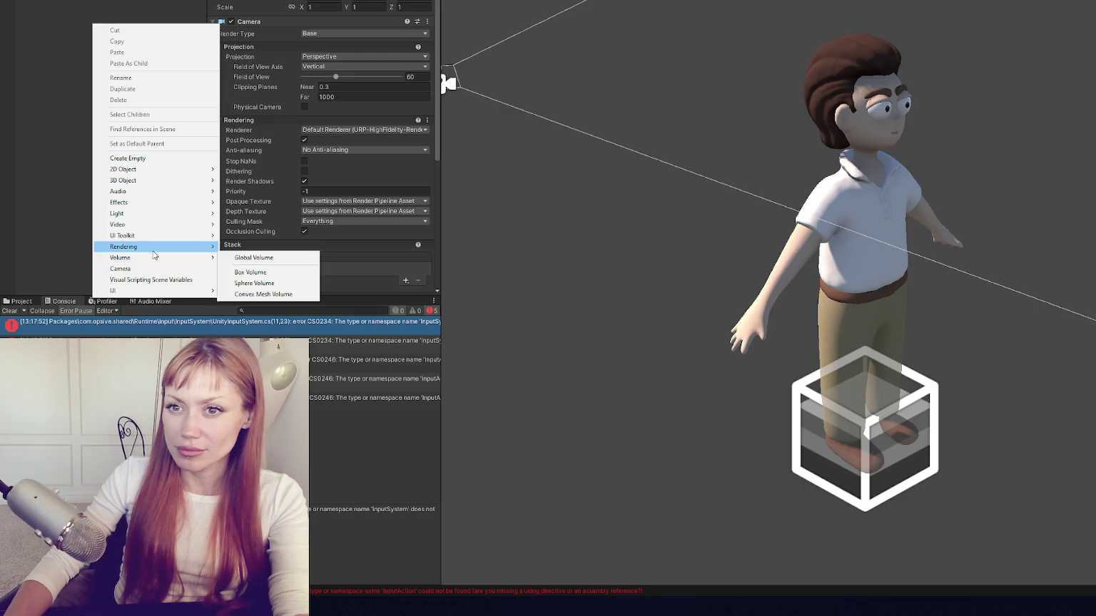
click(32, 195)
right_click(206, 9)
key(Escape)
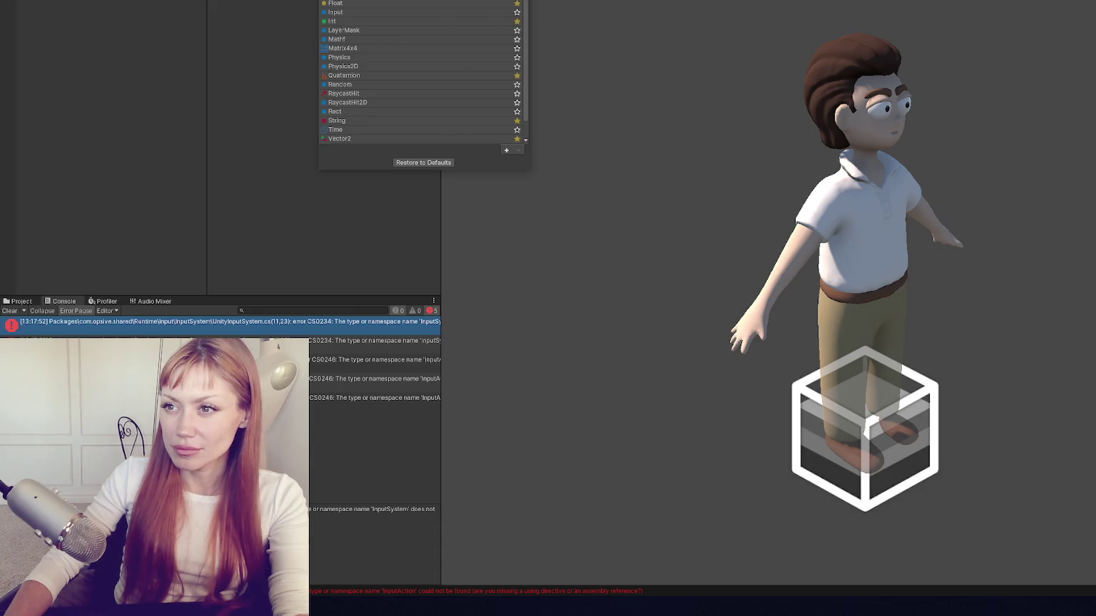
Step: Reset the assembly list popup to defaults, then widen the console to show full errors
click(438, 163)
scroll(407, 76, down, 10)
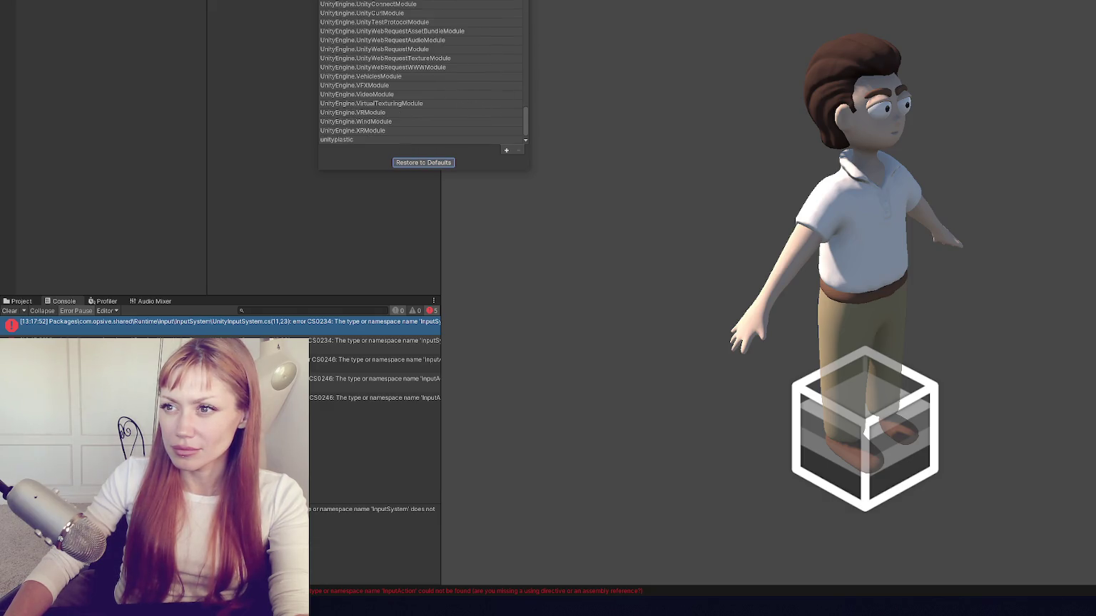
scroll(465, 36, up, 10)
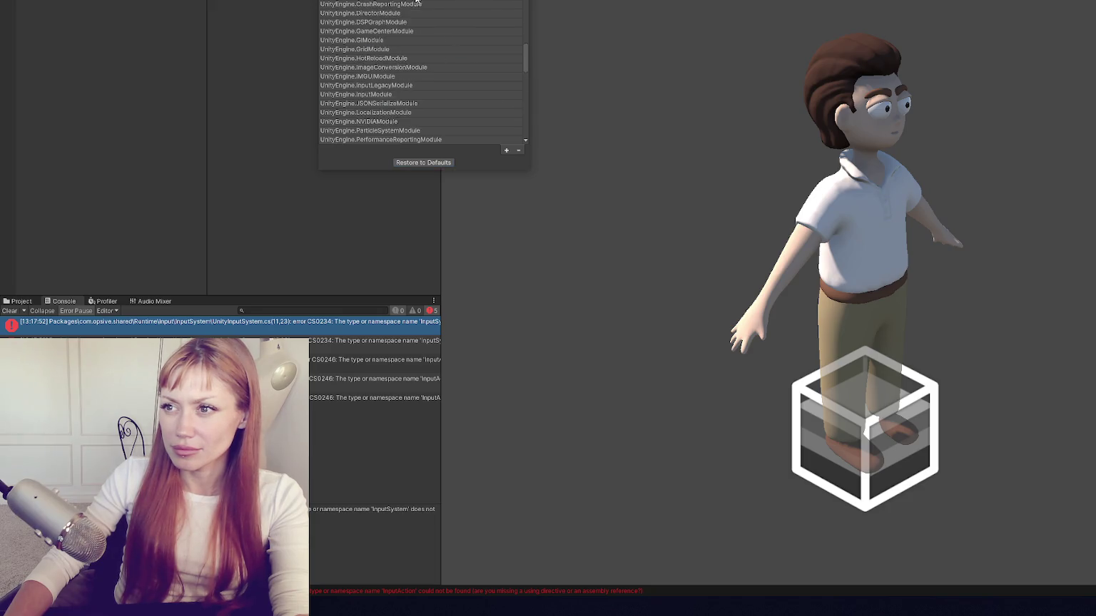
click(384, 48)
click(425, 163)
click(433, 93)
click(417, 22)
scroll(418, 27, down, 5)
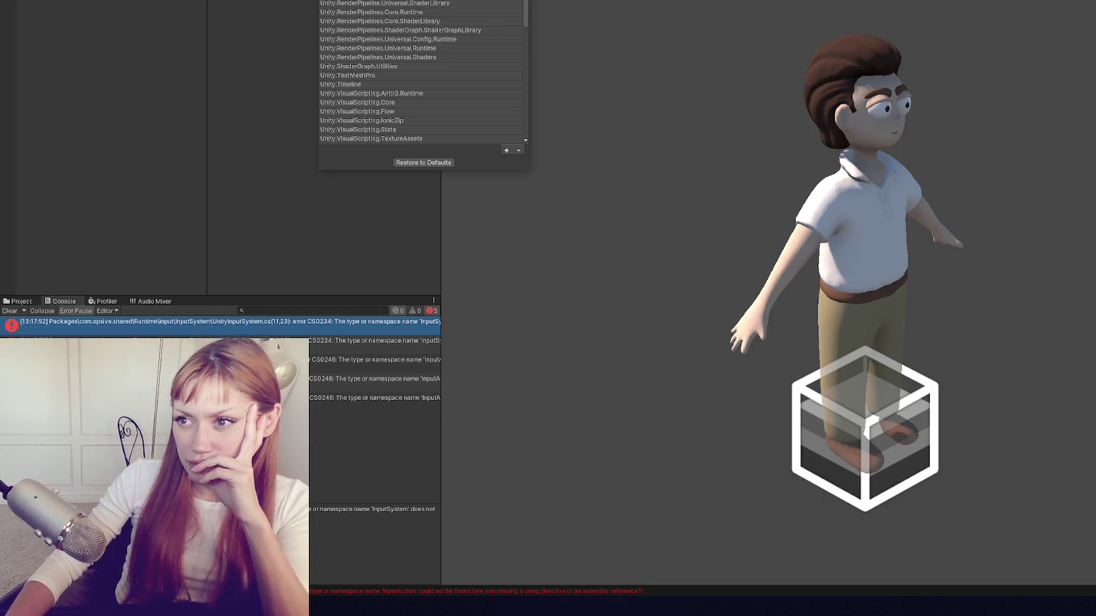
key(Escape)
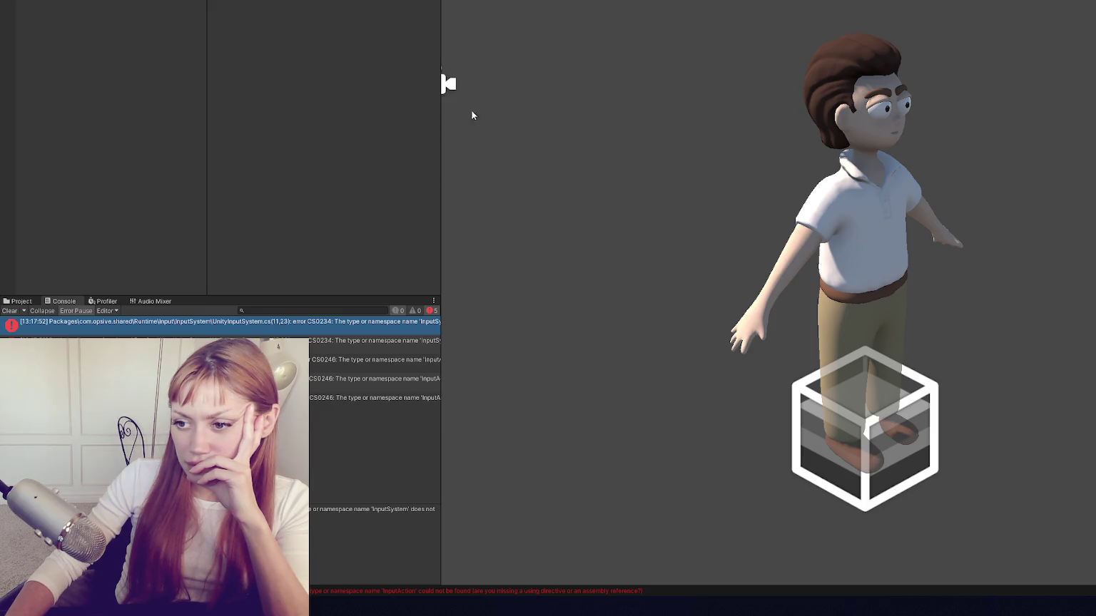
mouse_move(440, 192)
mouse_down()
mouse_move(856, 200)
mouse_move(474, 167)
mouse_move(754, 183)
mouse_move(546, 179)
mouse_up()
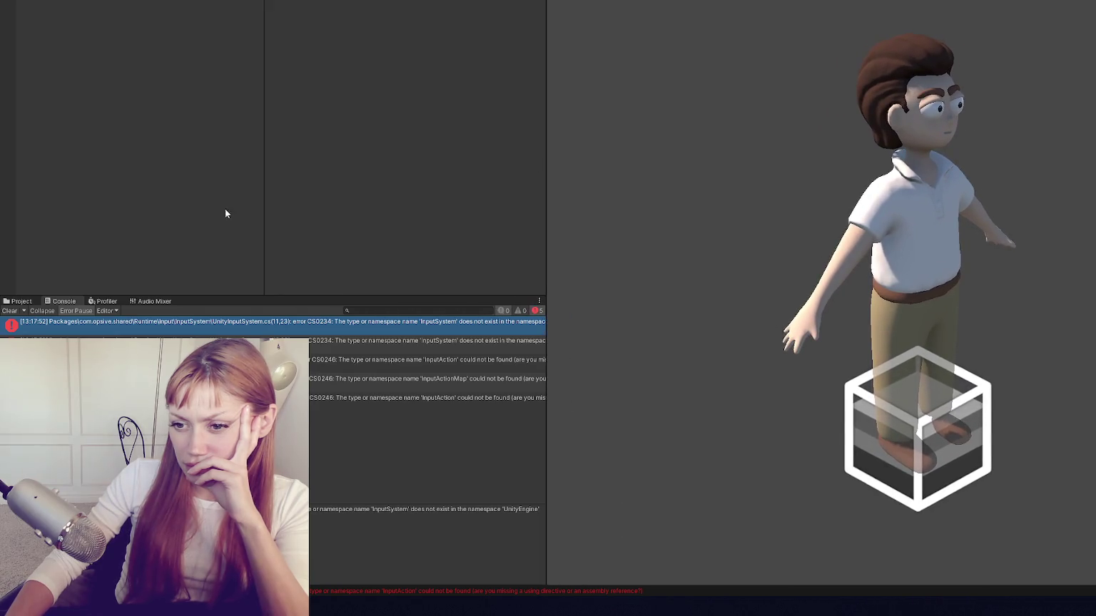
Step: Open UnityInputSystem.cs in Visual Studio Code from the error and trust the folder's authors
double_click(226, 321)
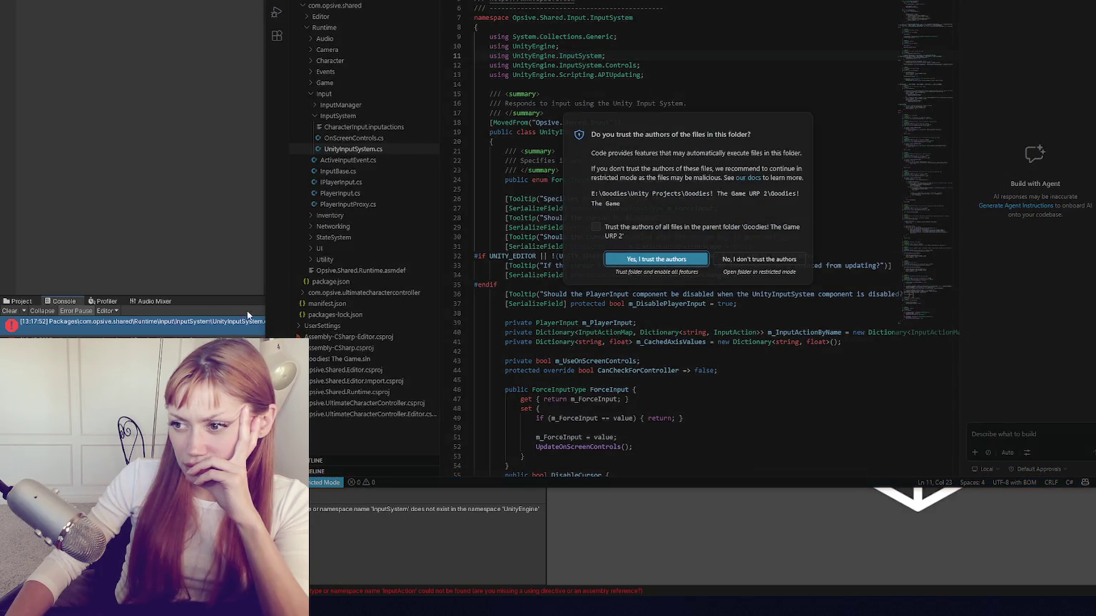
click(657, 259)
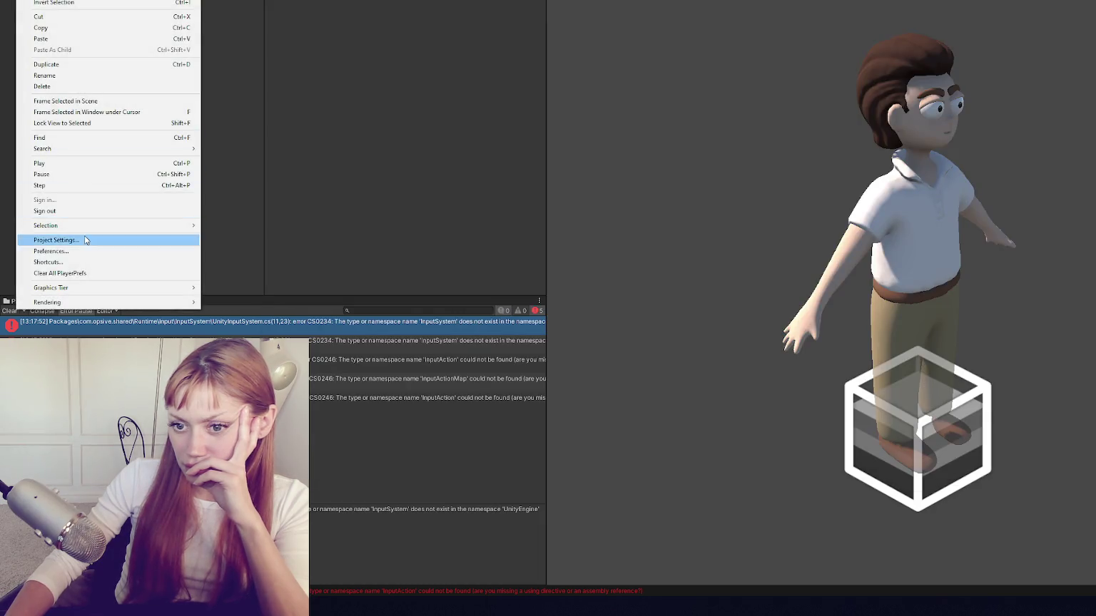
click(84, 236)
Step: In Player > Other Settings, pick Both for Active Input Handling and dismiss the restart prompt
scroll(738, 364, down, 10)
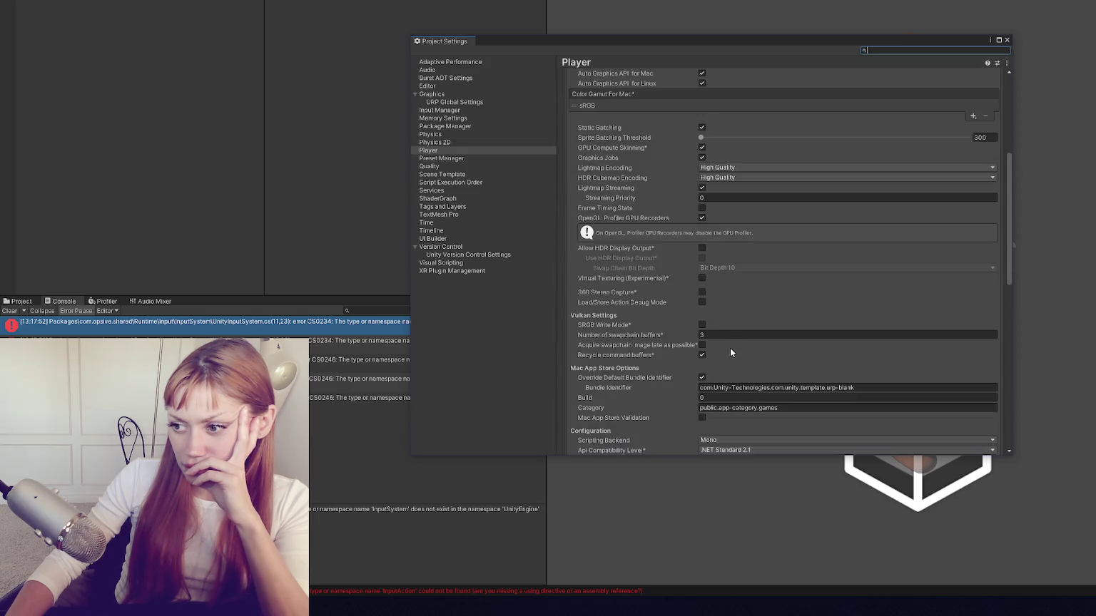
click(725, 229)
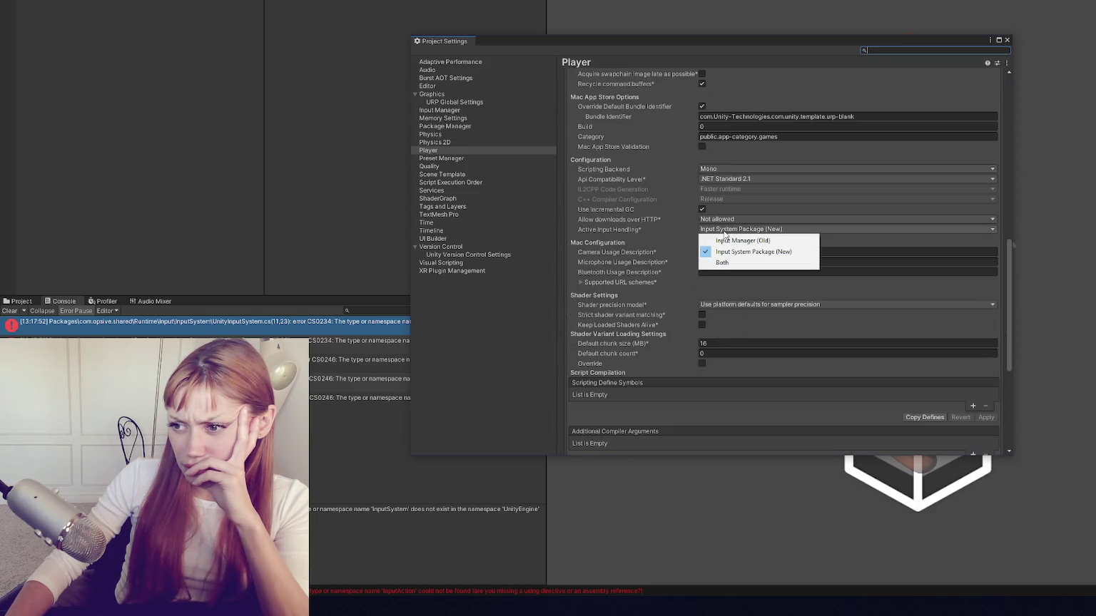
click(718, 263)
click(682, 274)
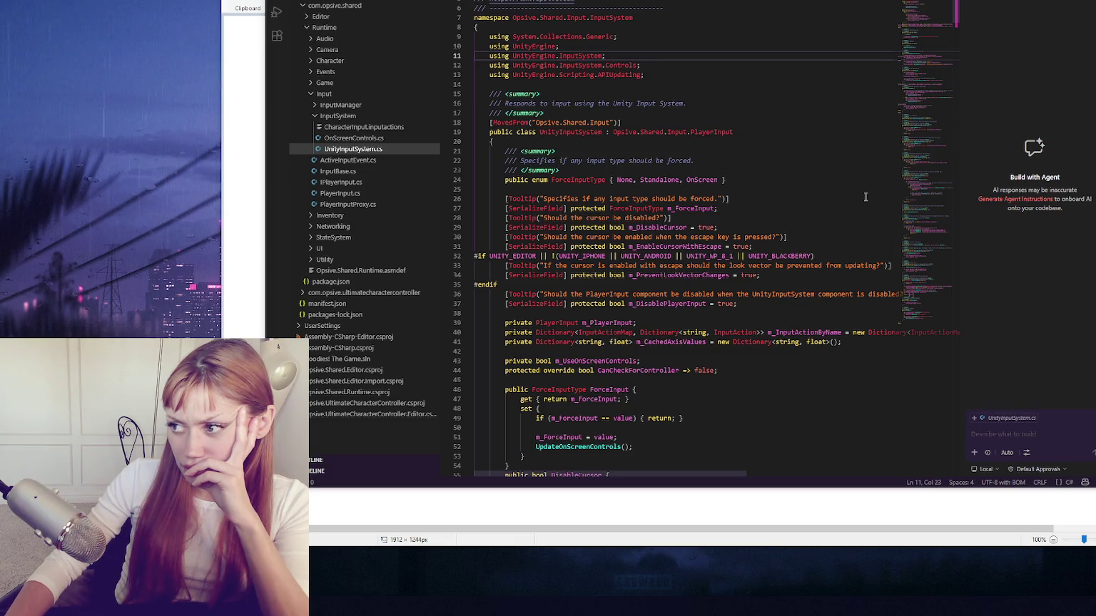
Step: Hide the Build with Agent chat panel and the Explorer sidebar in Visual Studio Code
key(ctrl+alt+b)
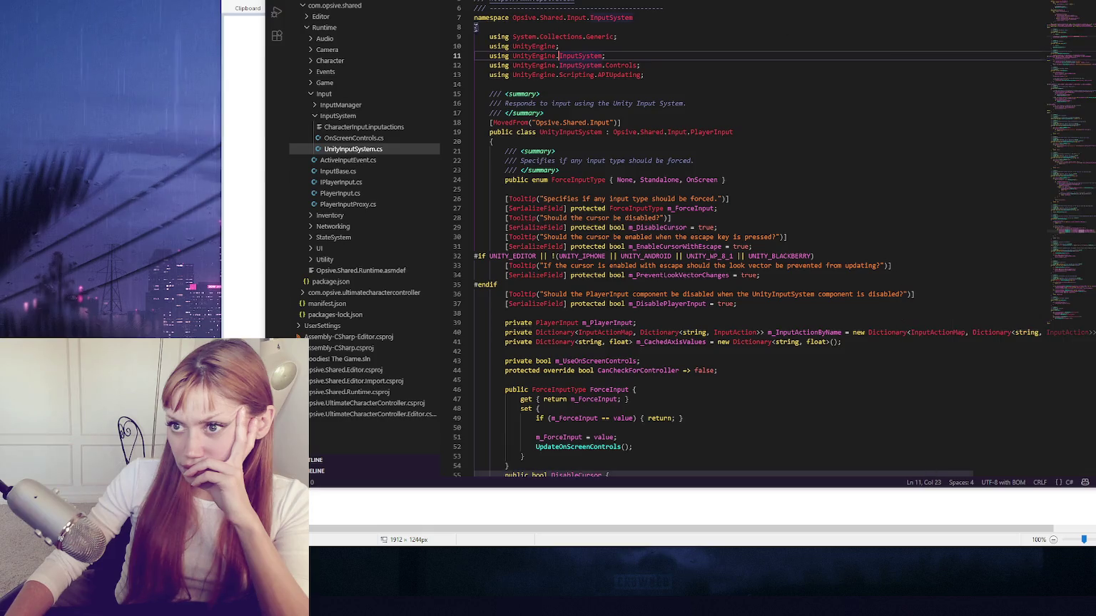
click(602, 255)
key(ctrl+b)
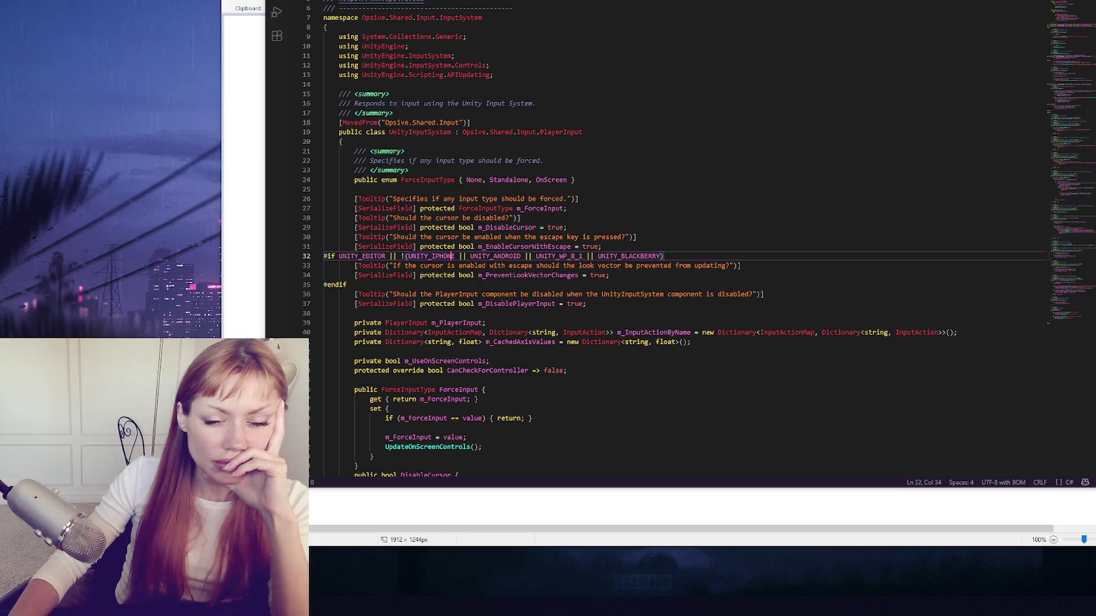
Step: Close the Paint sketch without saving and bring up the Start menu
key(alt+Tab)
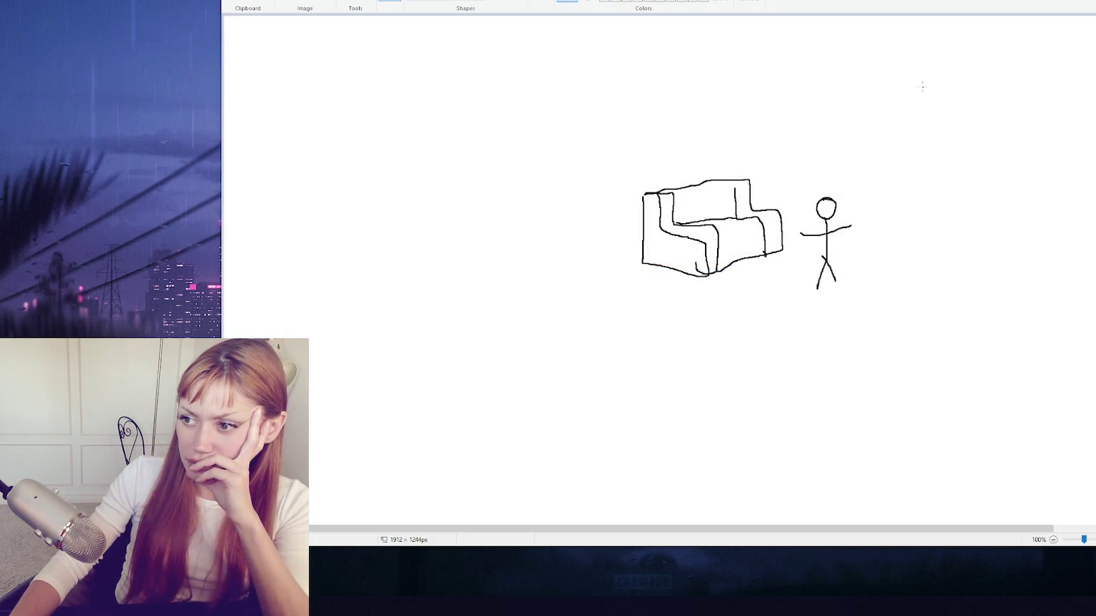
key(alt+F4)
key(n)
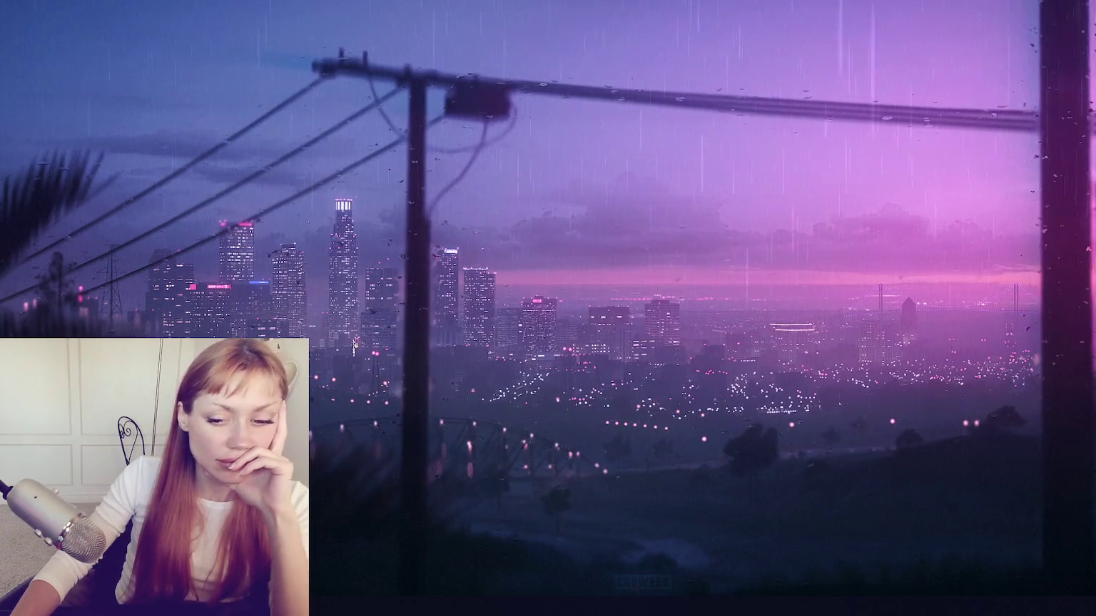
key(super)
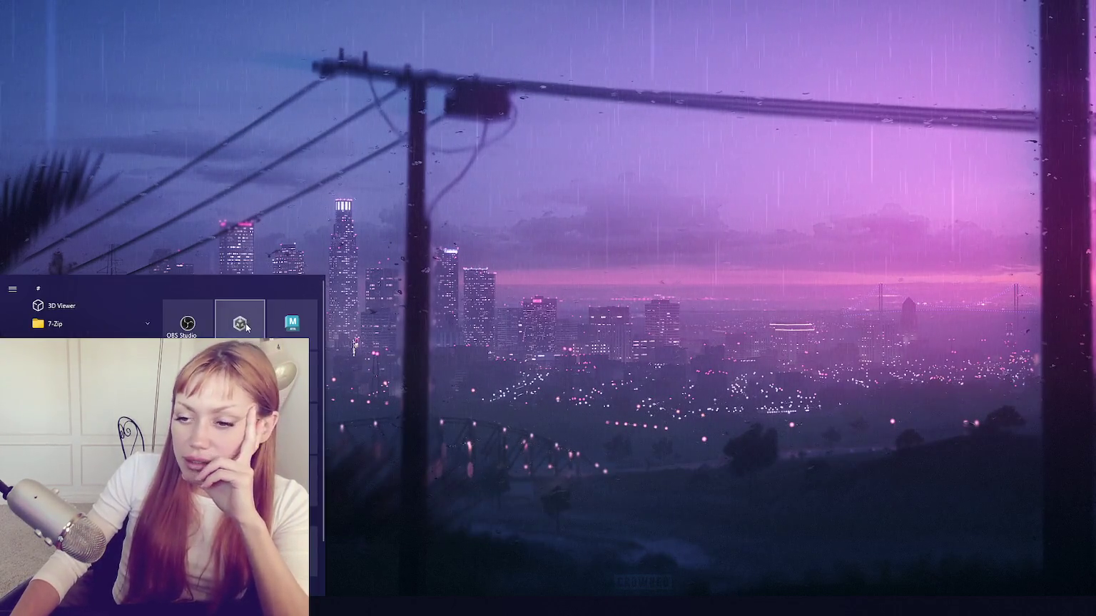
Step: Open STRAIN-CLEAN from Unity Hub, close Project Settings, and select the InputAction not-found error
click(240, 320)
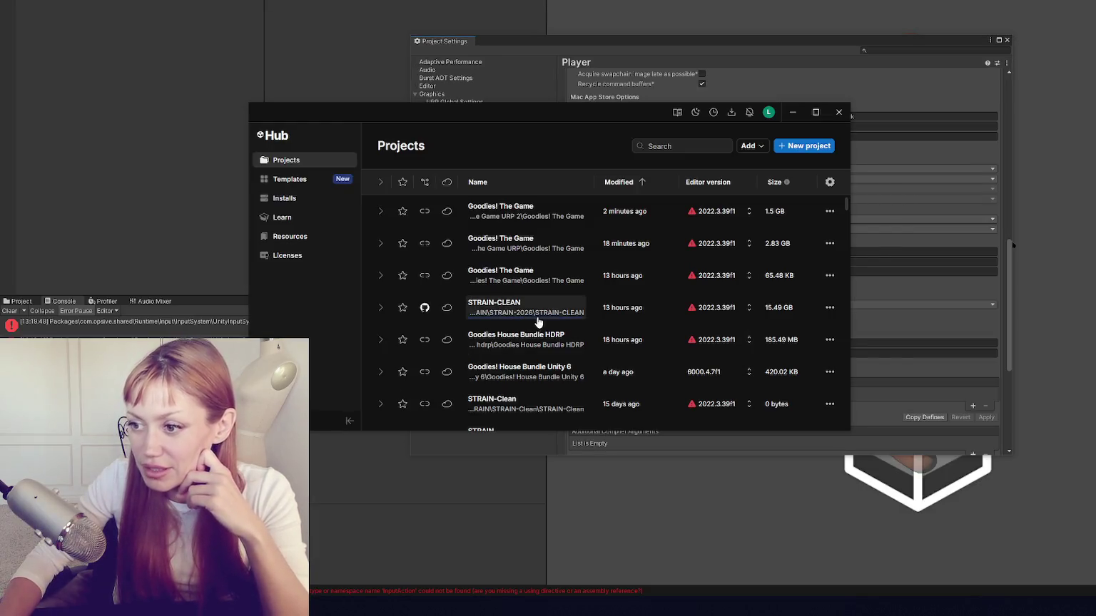
click(532, 308)
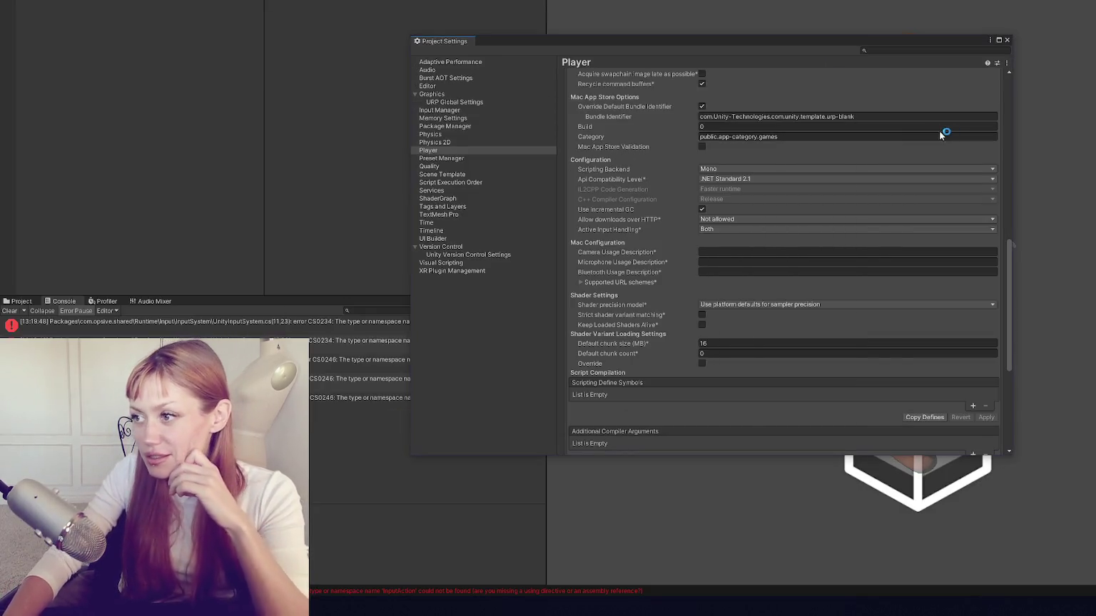
scroll(885, 137, up, 10)
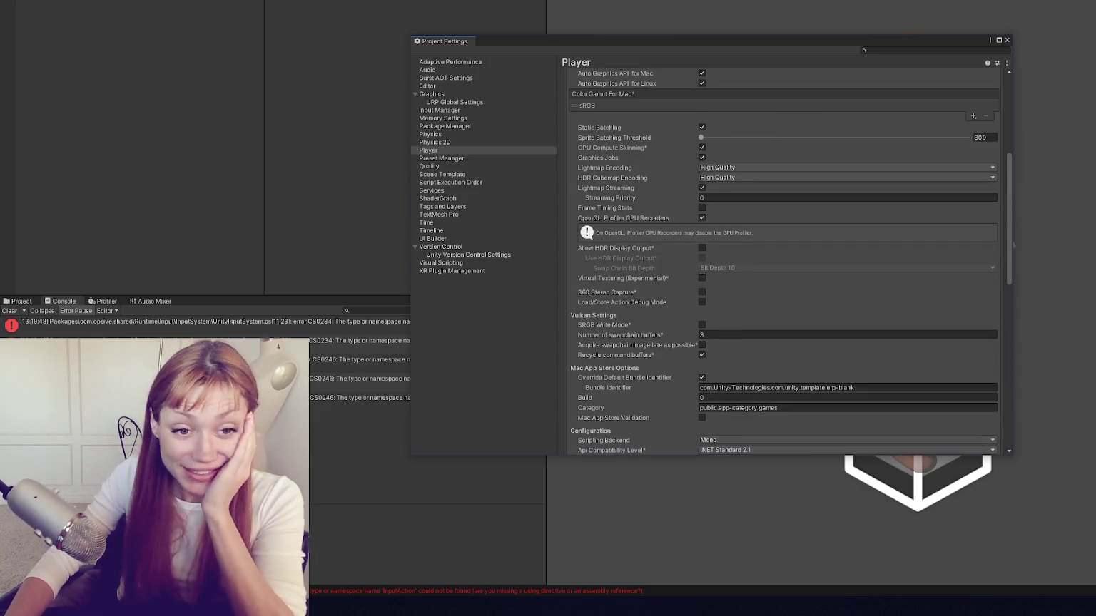
scroll(849, 125, up, 3)
scroll(861, 130, down, 12)
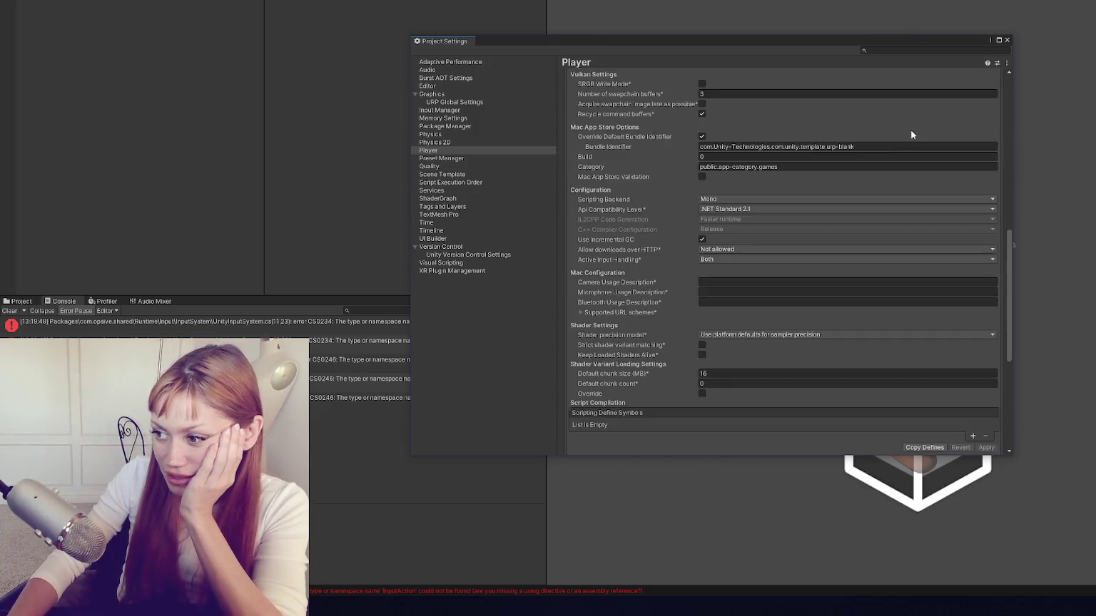
scroll(992, 129, down, 10)
click(1006, 41)
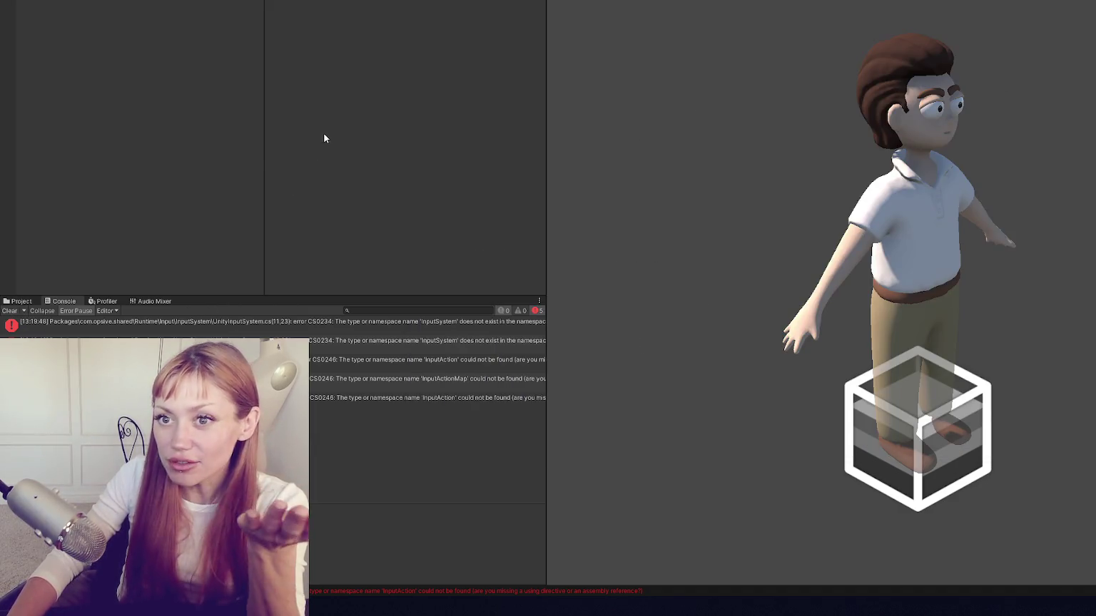
click(386, 361)
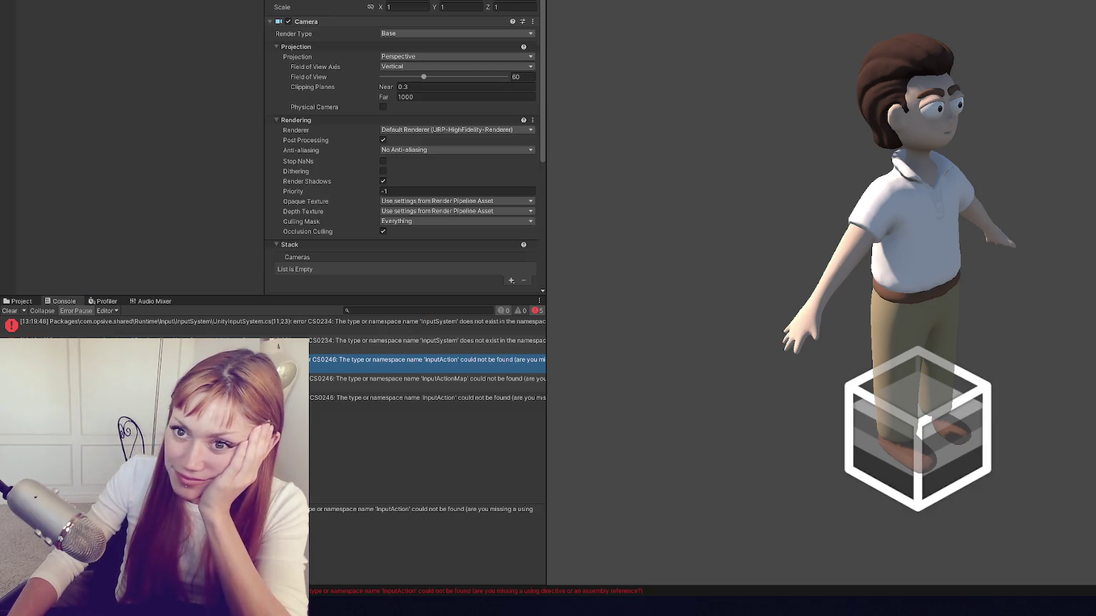
Step: Browse Packages > Opsive Shared in the Project panel, peeking into its Editor folder
click(29, 302)
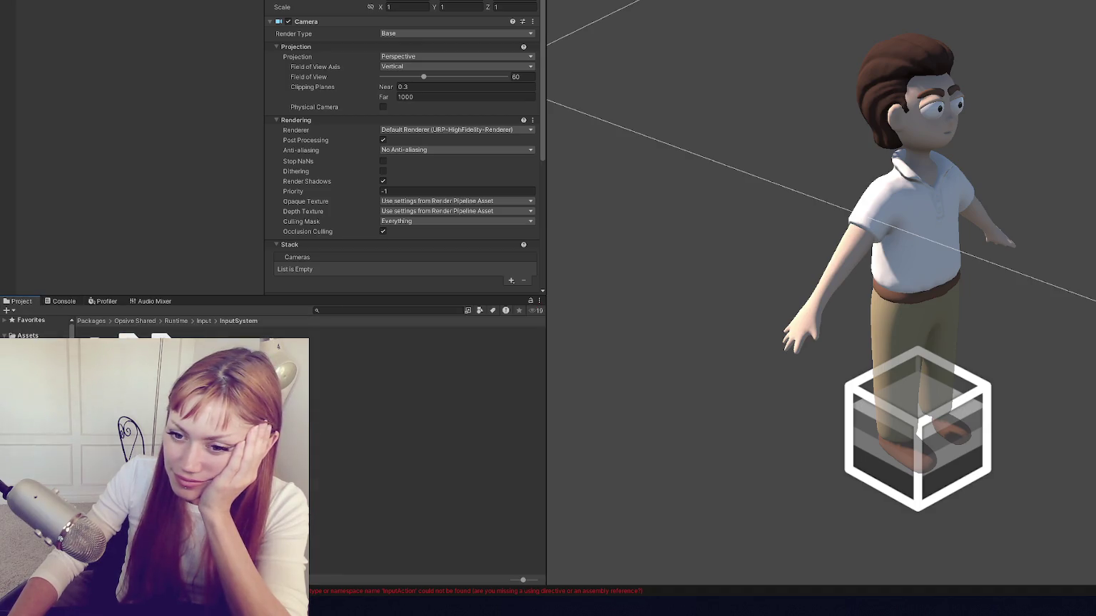
click(134, 321)
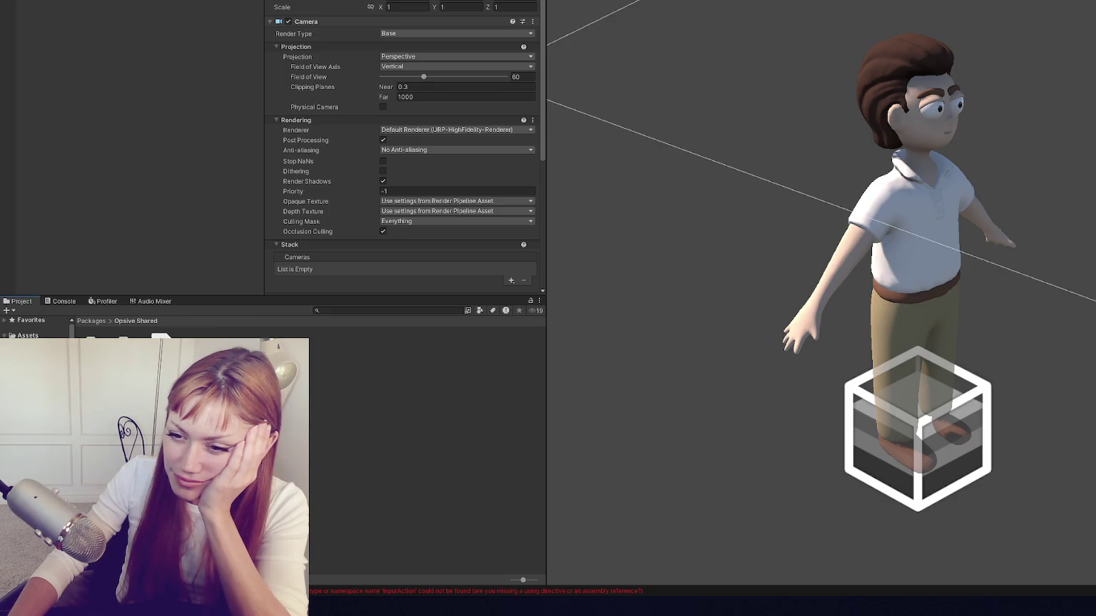
double_click(162, 353)
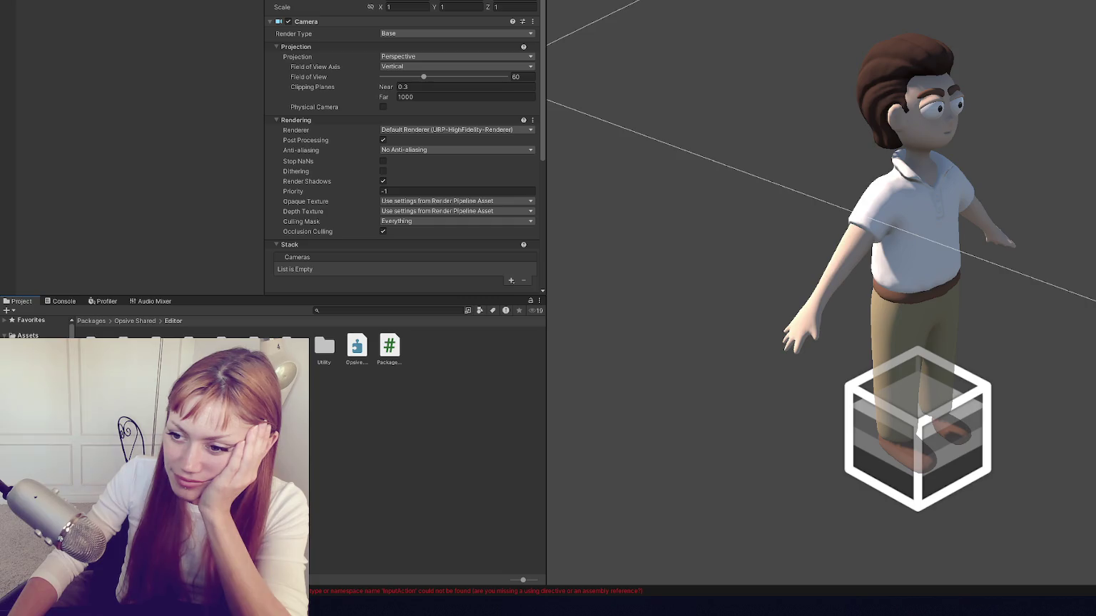
key(BackSpace)
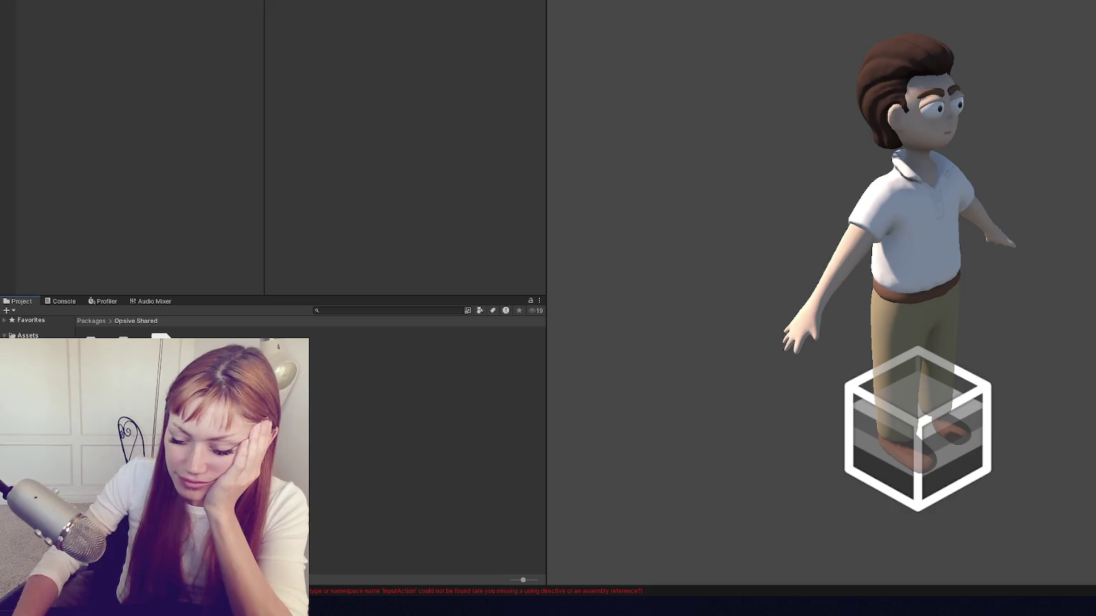
Step: Try deleting Opsive Shared, dismiss the Invalid Operation warning, and enter Opsive Ultimate Character Controller
key(Delete)
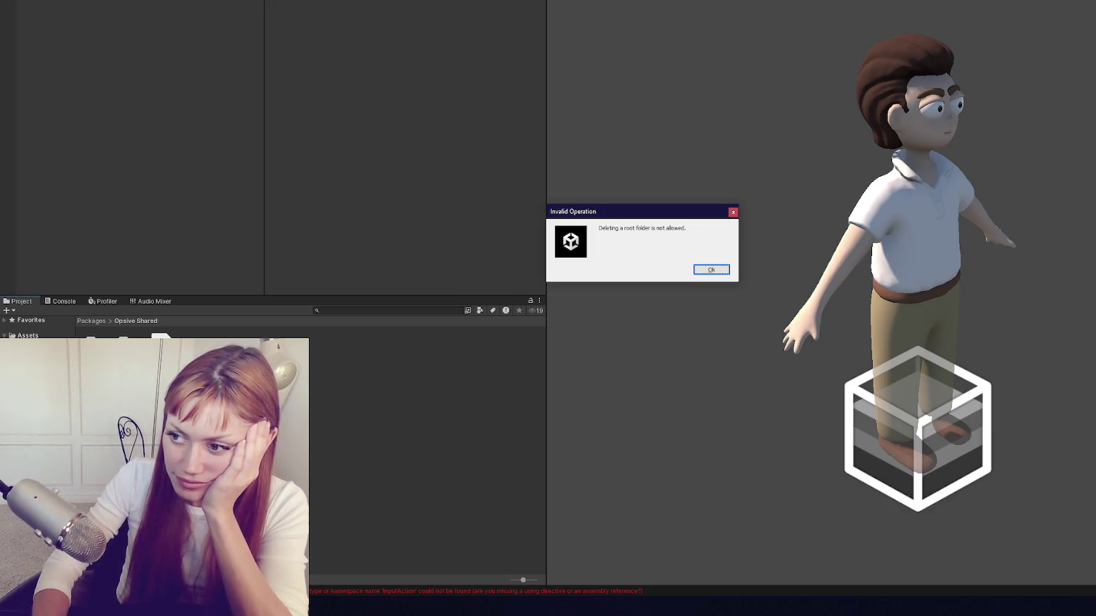
key(Return)
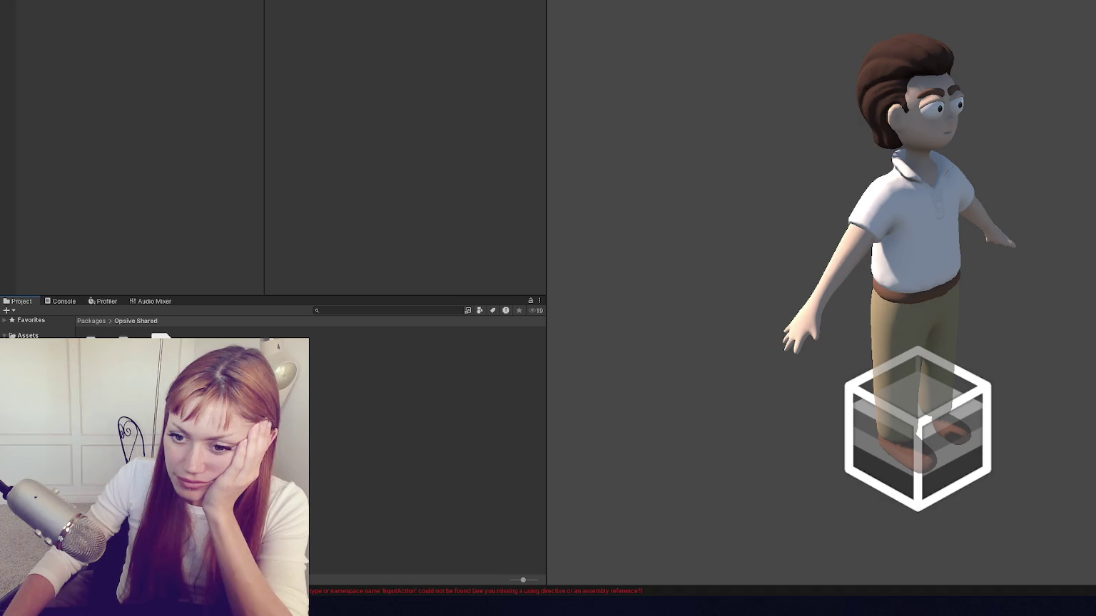
key(Down)
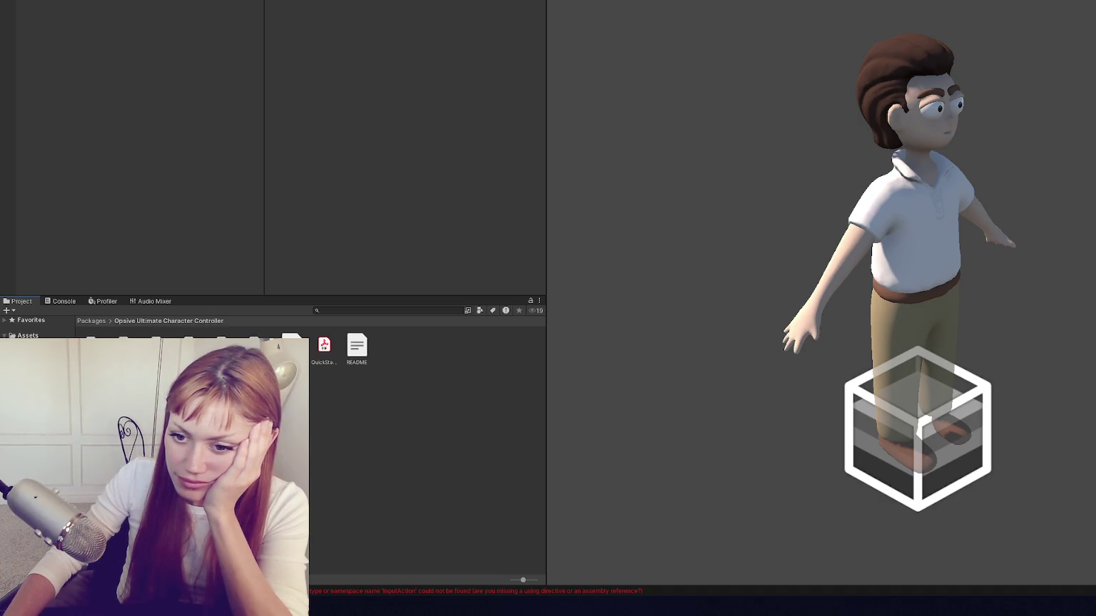
key(Return)
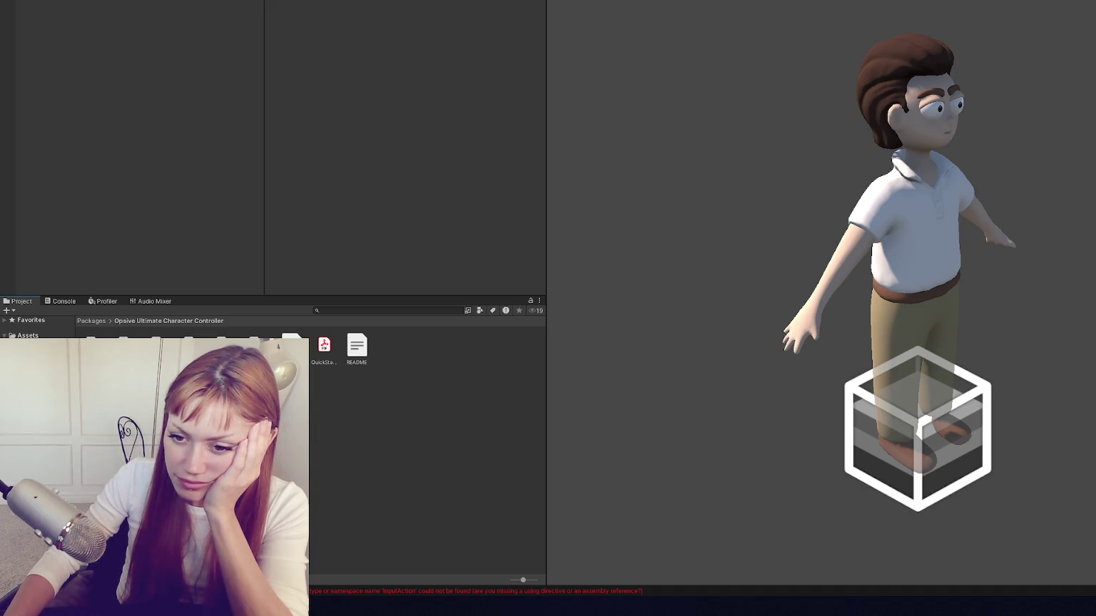
Step: Read the package README in the Inspector, then bring up the Window menu
click(359, 346)
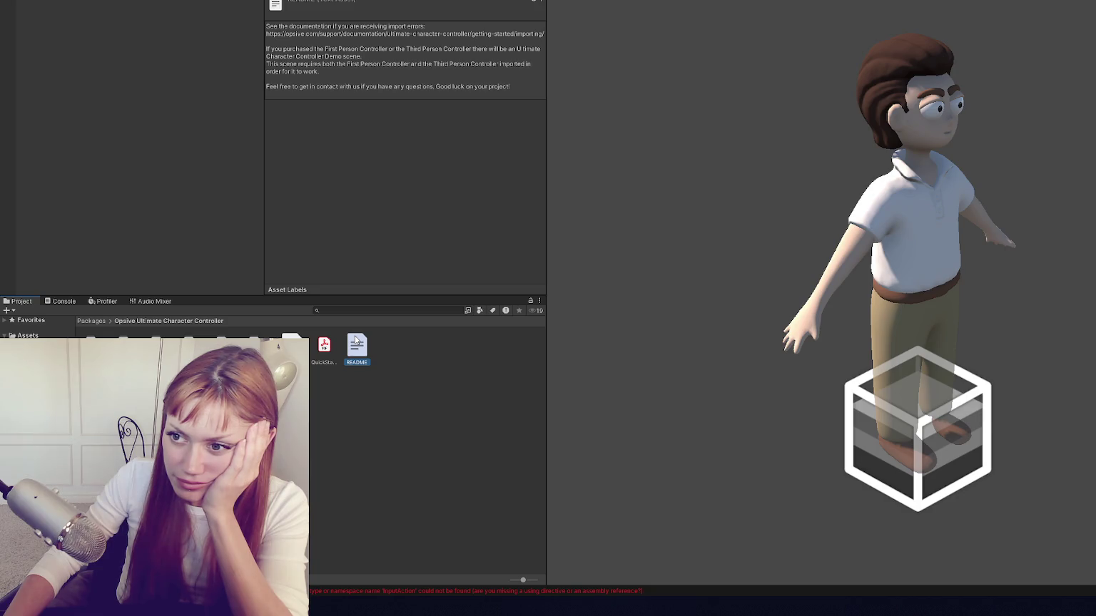
click(332, 346)
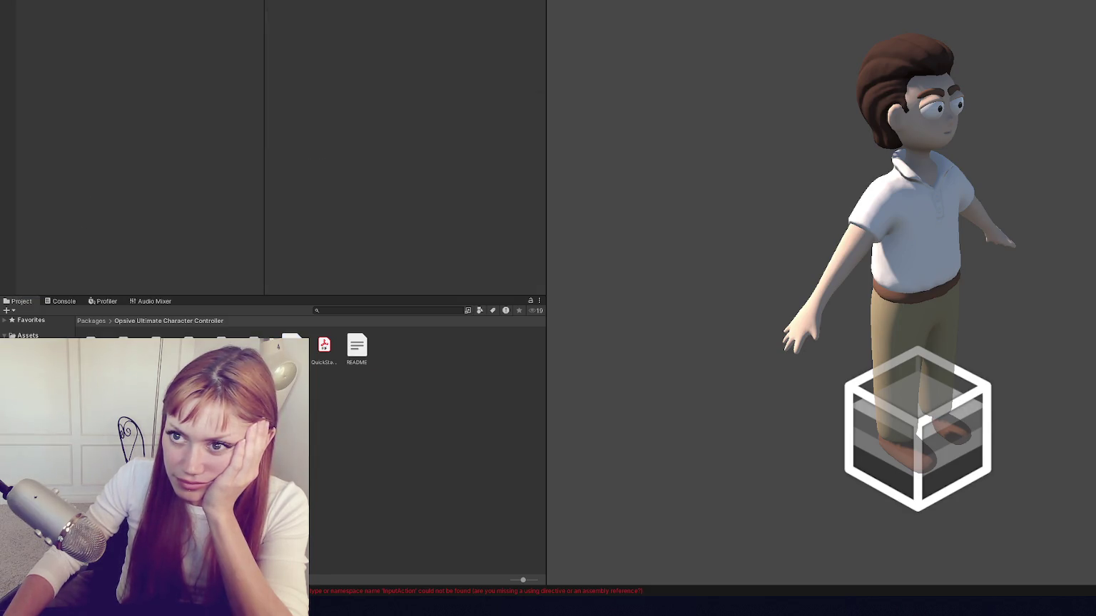
click(214, 2)
click(245, 93)
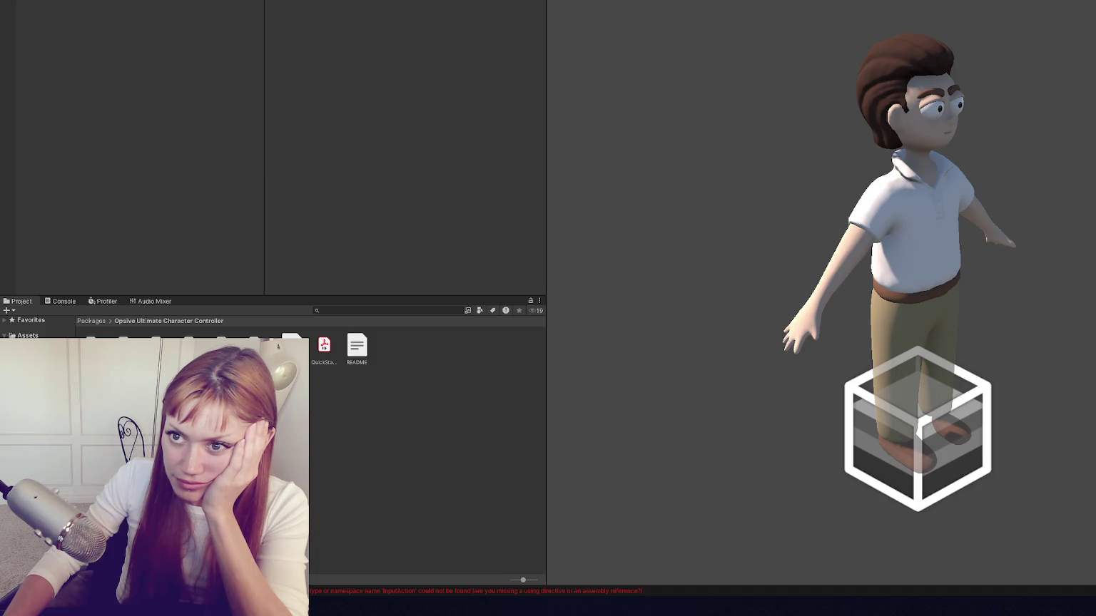
Step: Review Active Input Handling in Project Settings > Player, then reopen Goodies! The Game from Unity Hub
click(214, 1)
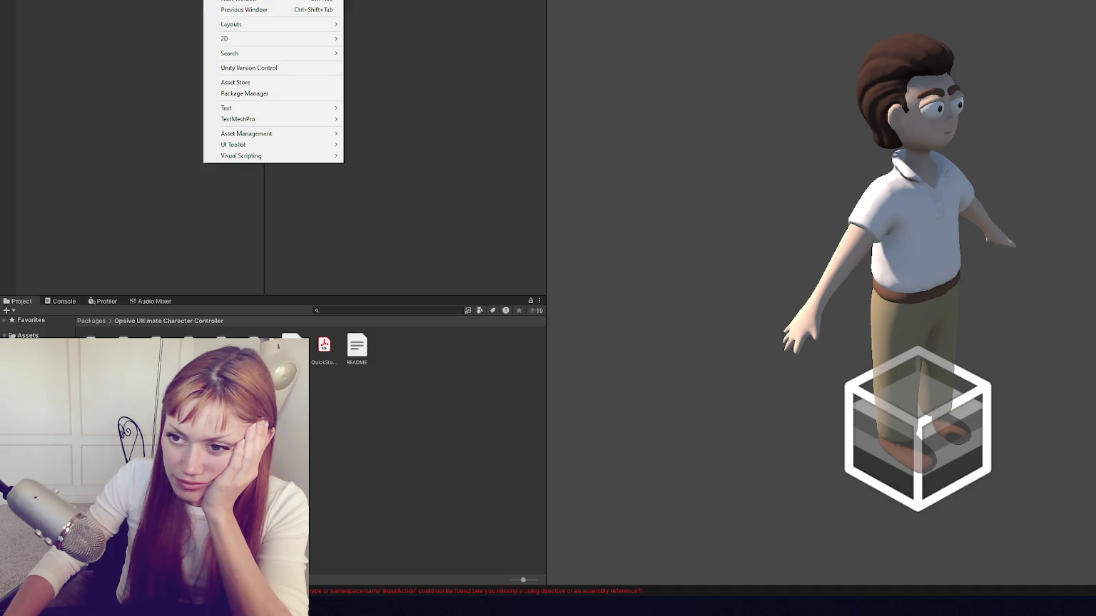
click(346, 37)
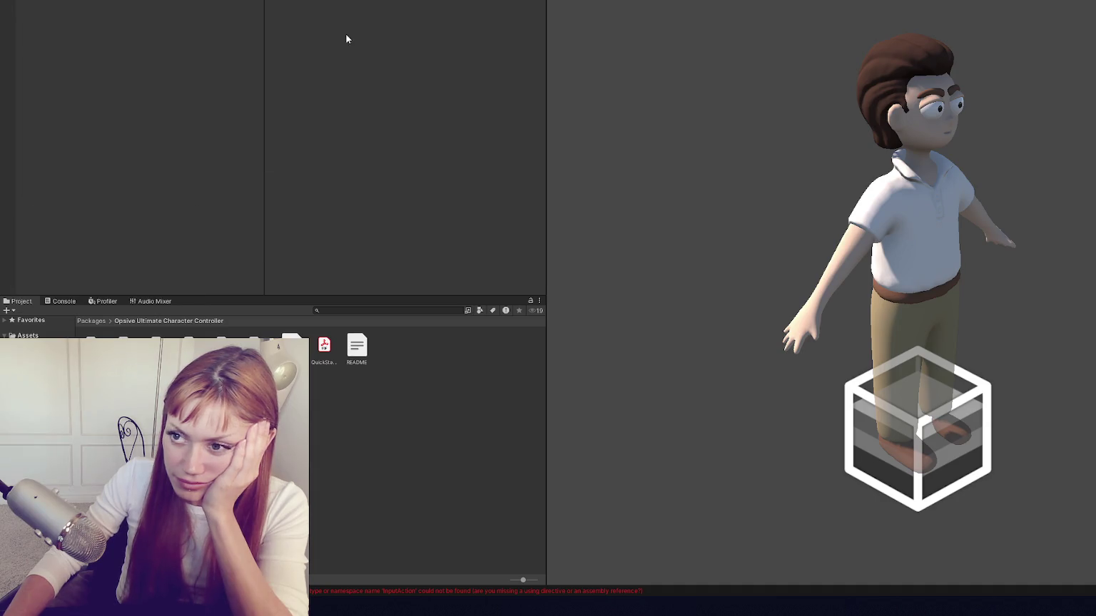
click(32, 1)
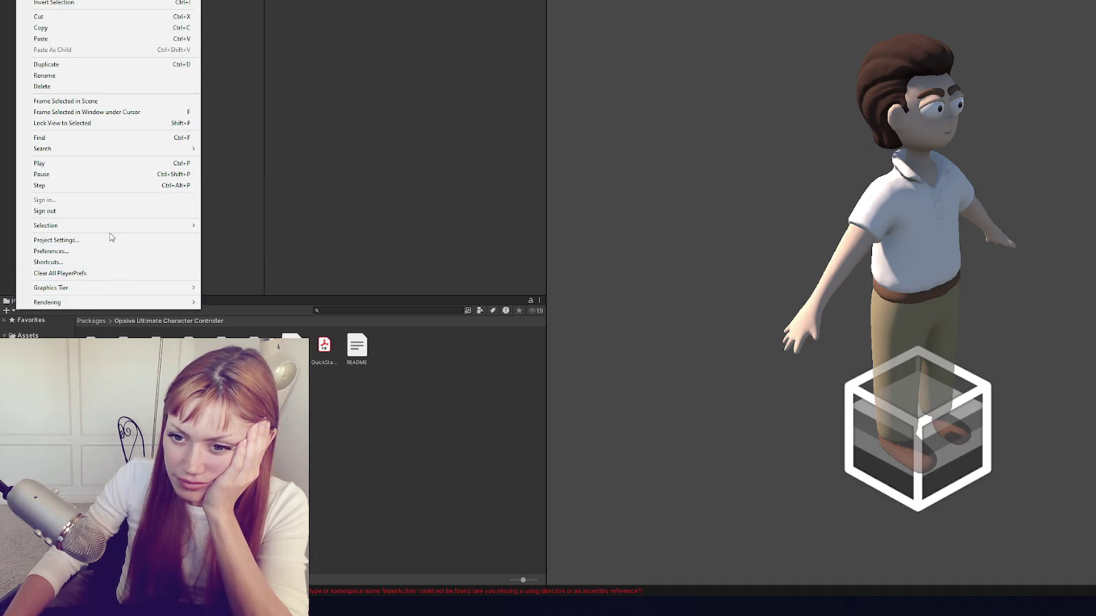
click(109, 240)
scroll(716, 296, down, 15)
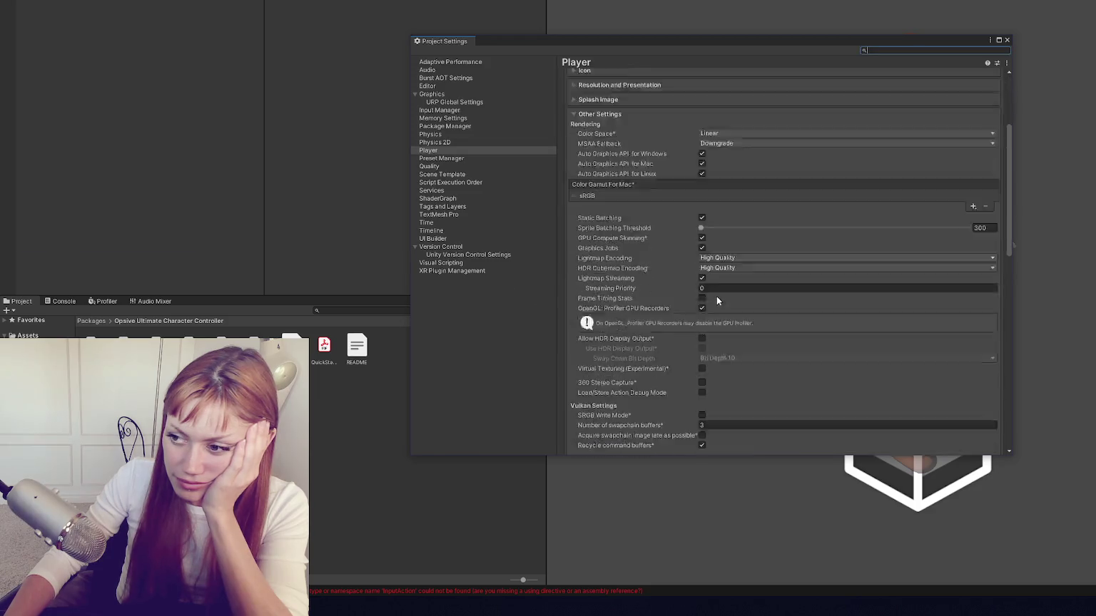
scroll(712, 305, up, 5)
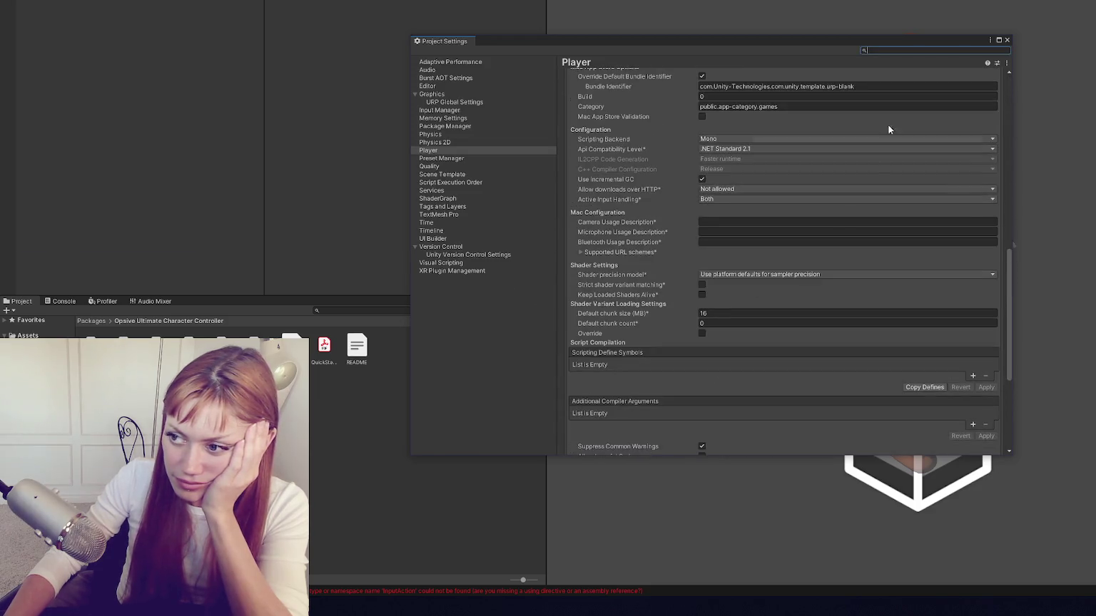
click(1007, 40)
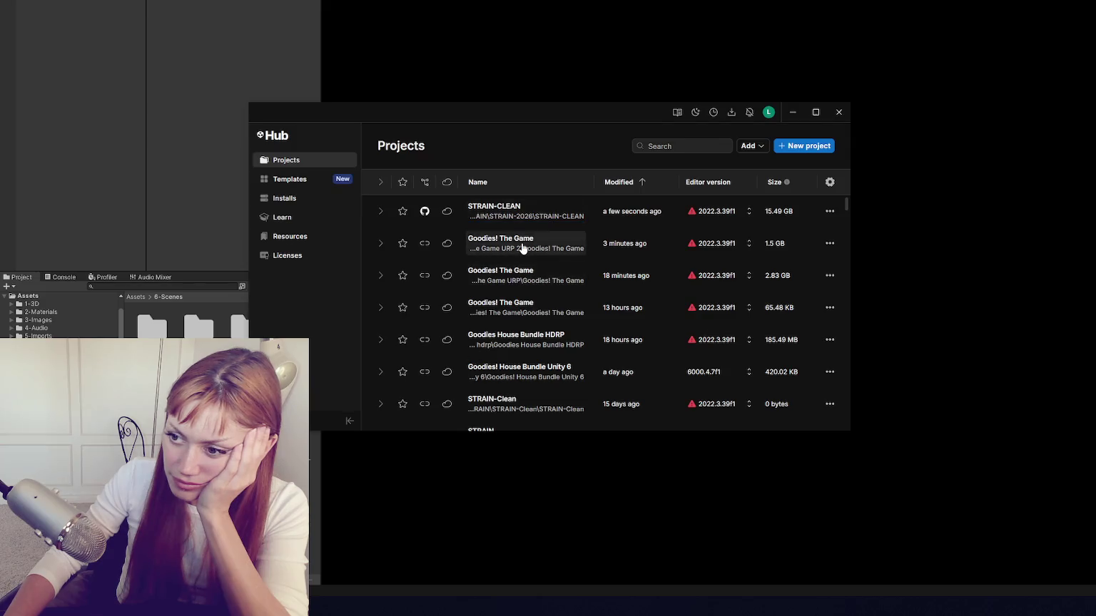
click(523, 248)
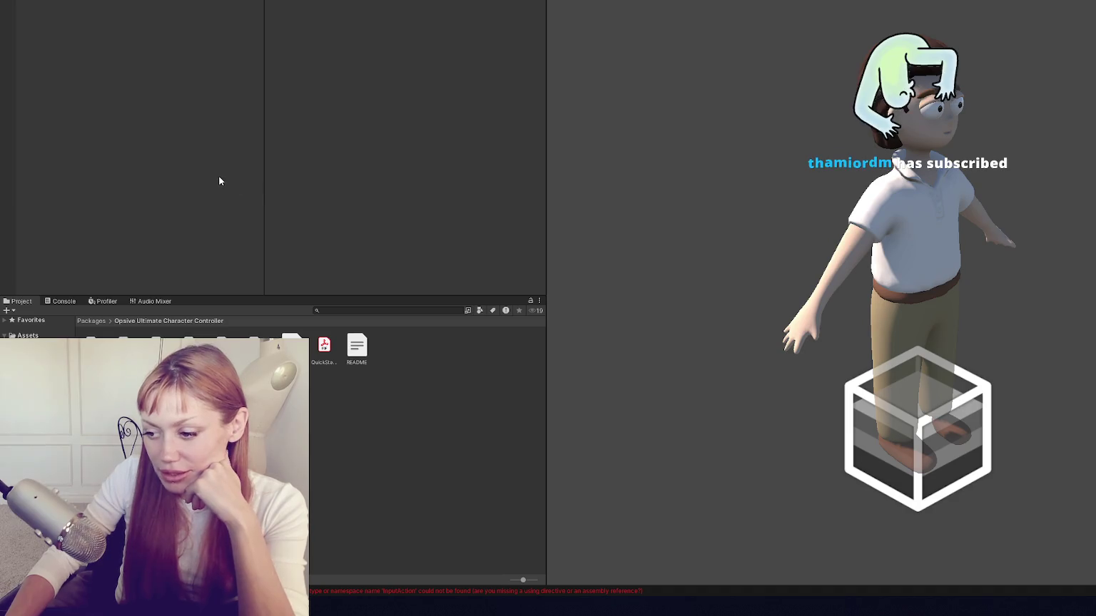
Step: Open the first InputSystem compile error in UnityInputSystem.cs and select InputSystem on line 12
click(74, 303)
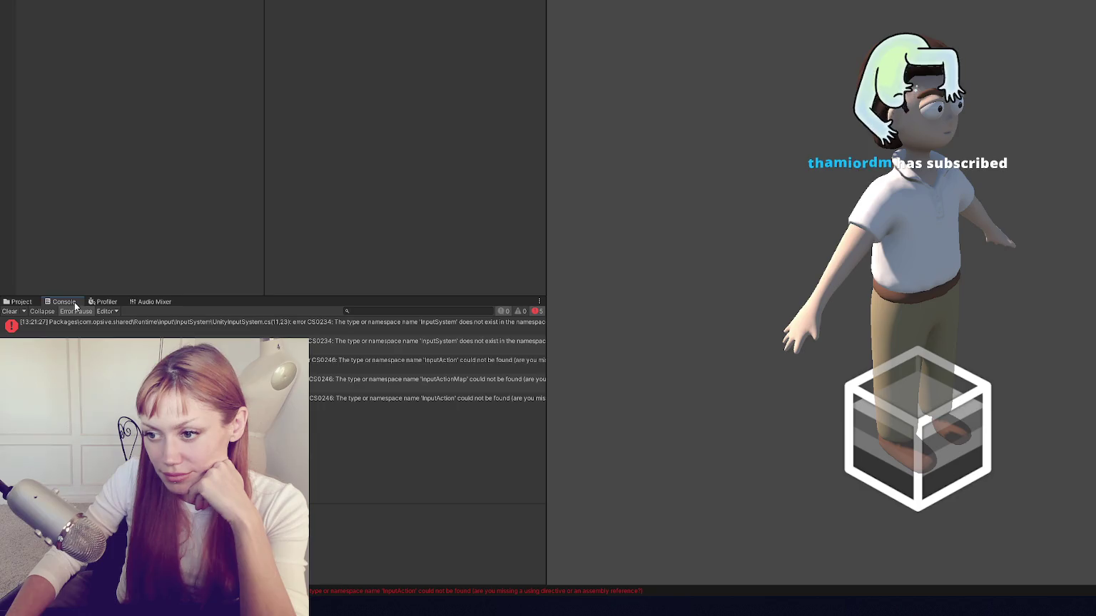
double_click(214, 323)
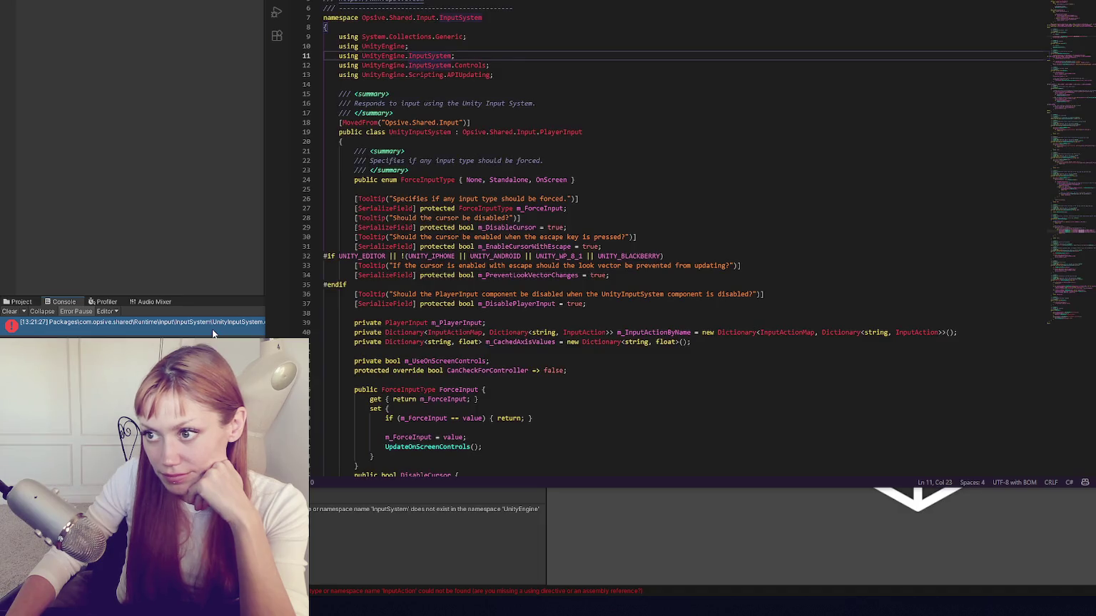
double_click(430, 64)
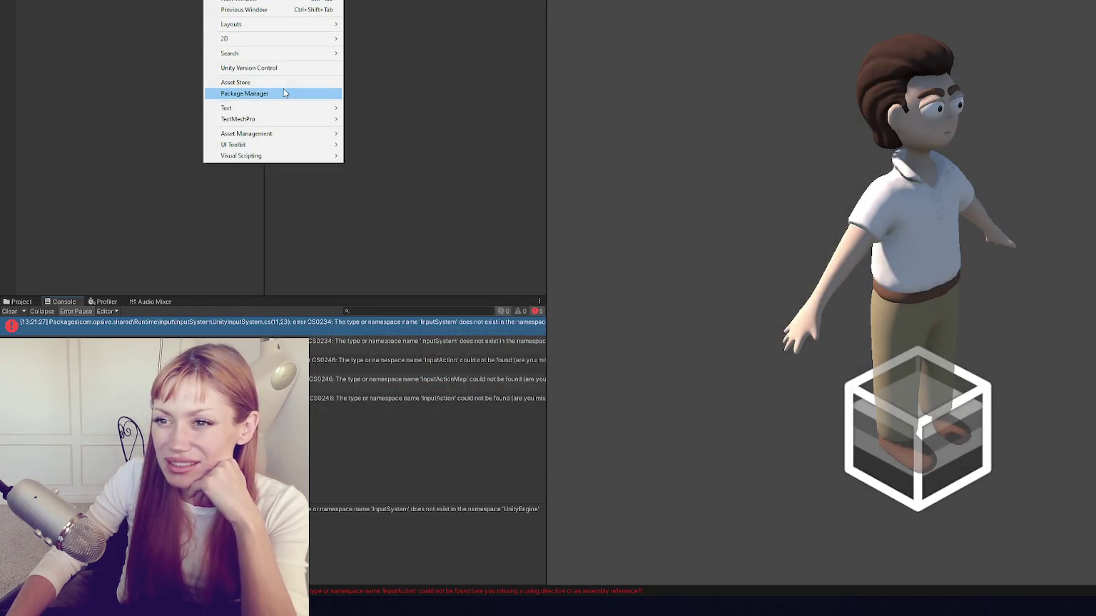
Step: Search the Unity Registry for 'Input' in Package Manager and install Input System 1.7.0
click(283, 93)
click(202, 69)
click(203, 80)
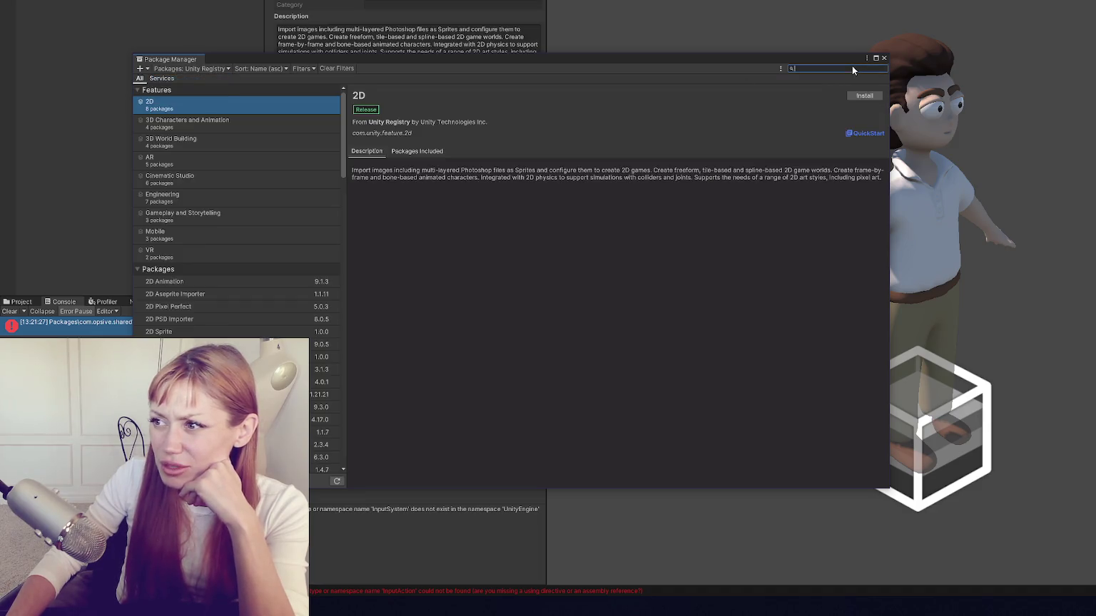
text(Input)
click(864, 96)
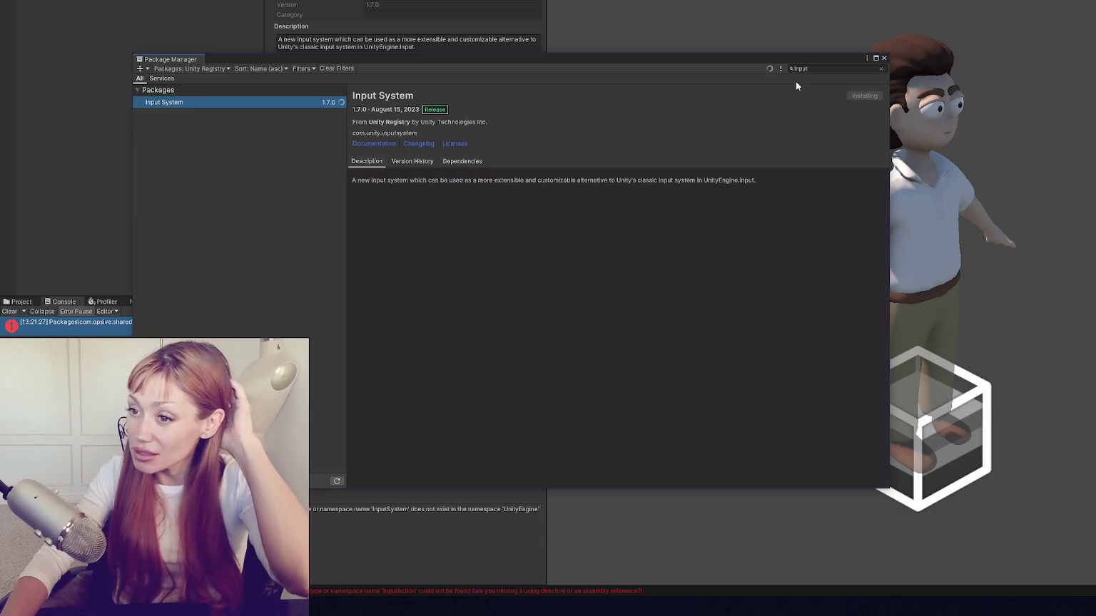
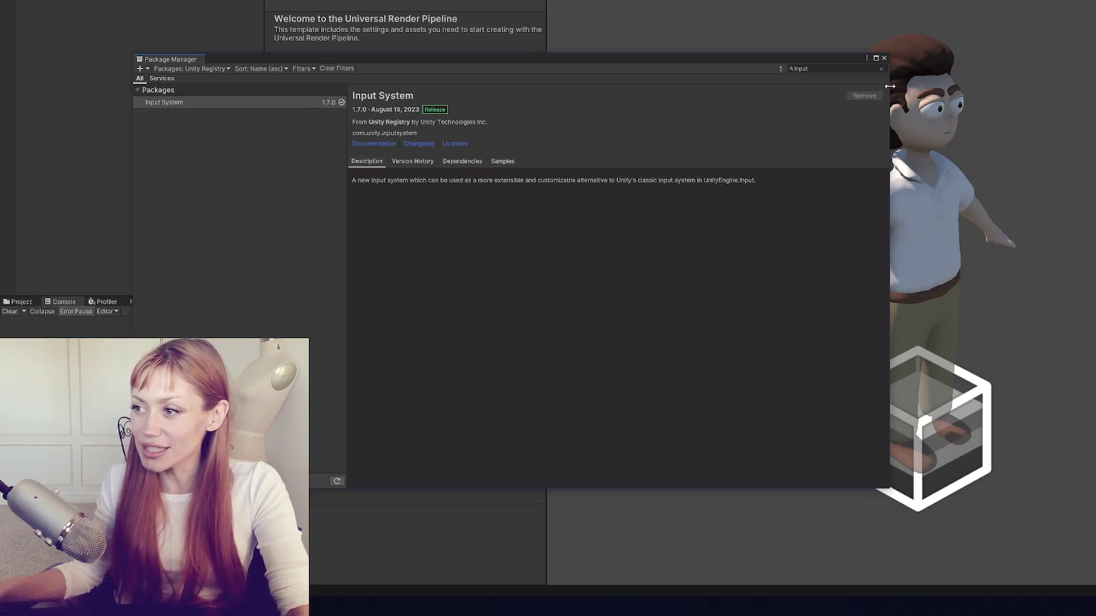
Step: Close the Package Manager and open the Character Manager window on its Setup > Project page
click(884, 57)
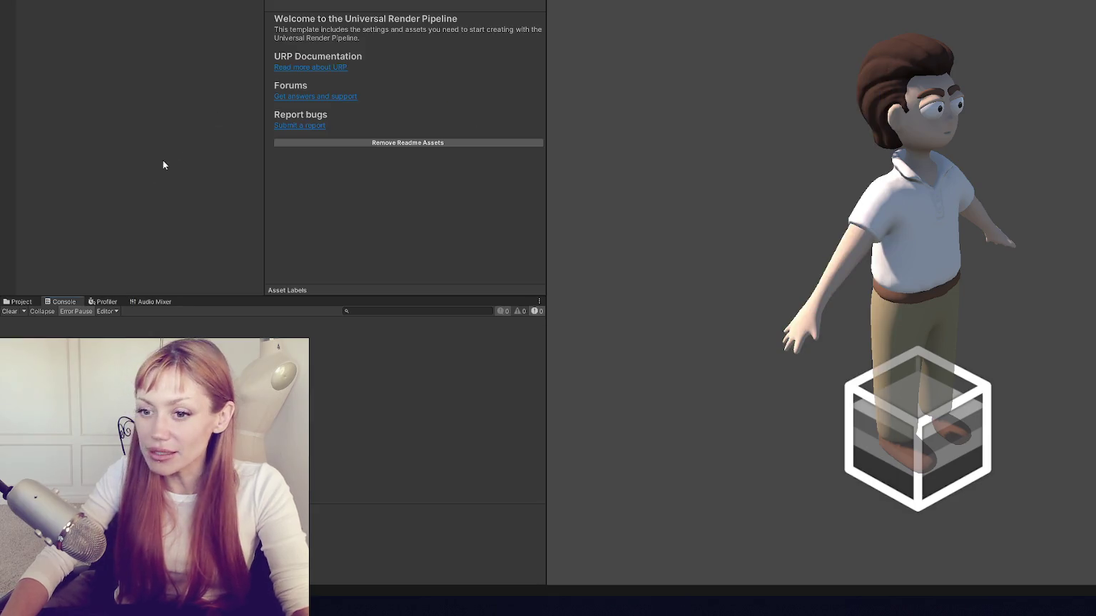
click(28, 2)
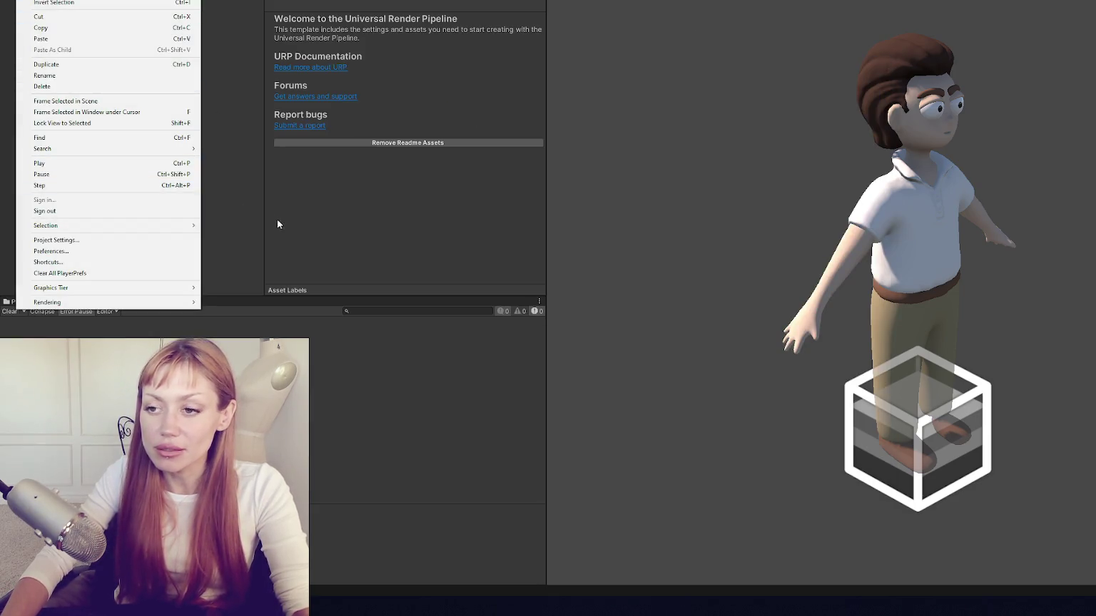
click(277, 223)
click(374, 1)
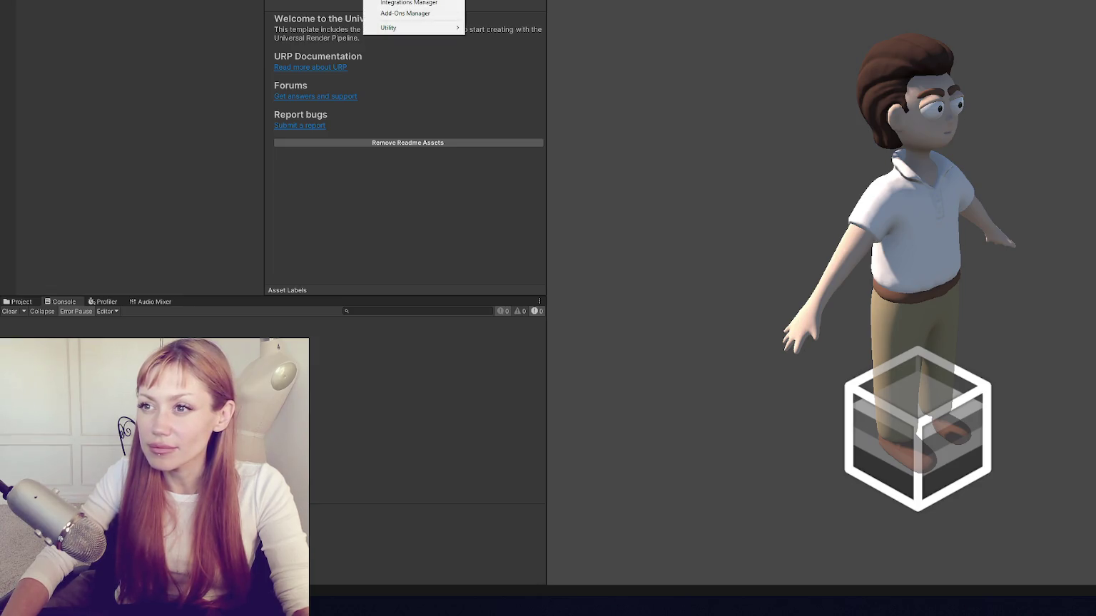
click(587, 36)
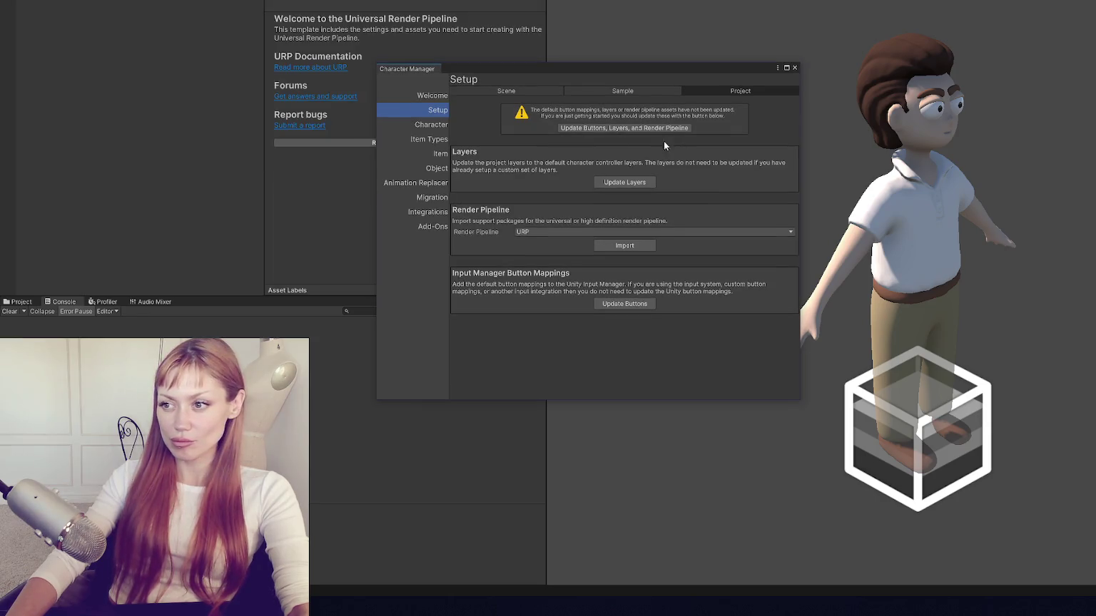
Step: Update buttons, layers and the URP render pipeline, then import the Character Manager sample scene
click(642, 128)
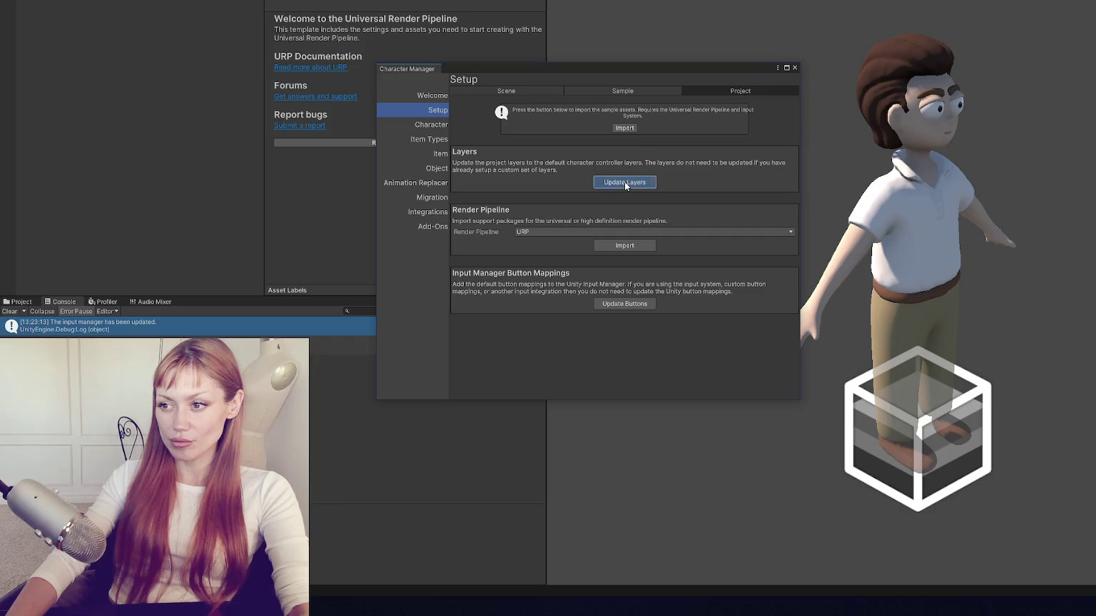
click(625, 246)
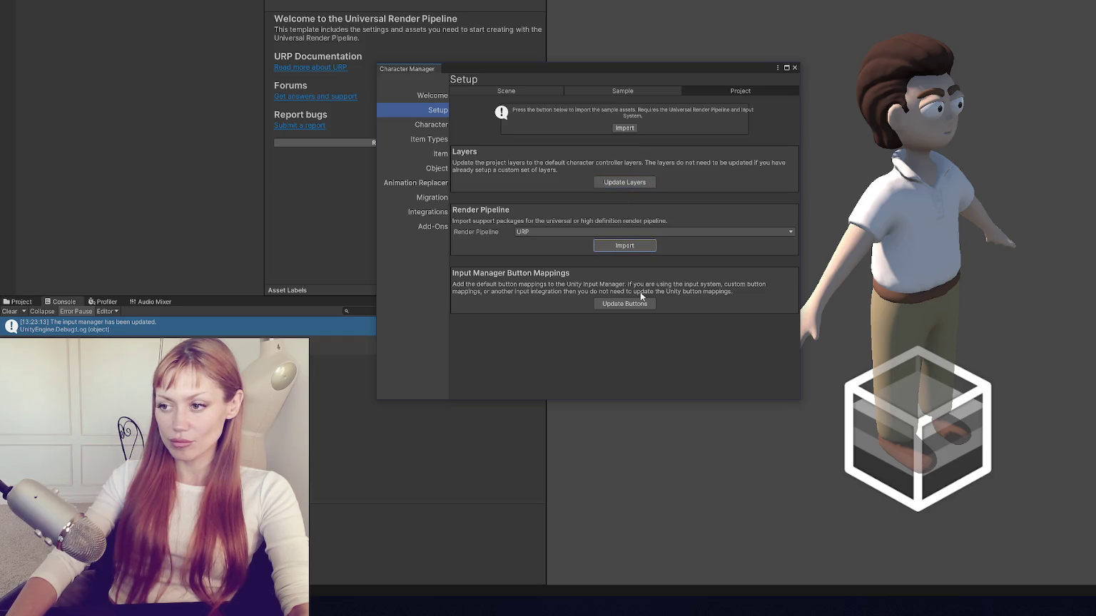
click(631, 303)
click(629, 91)
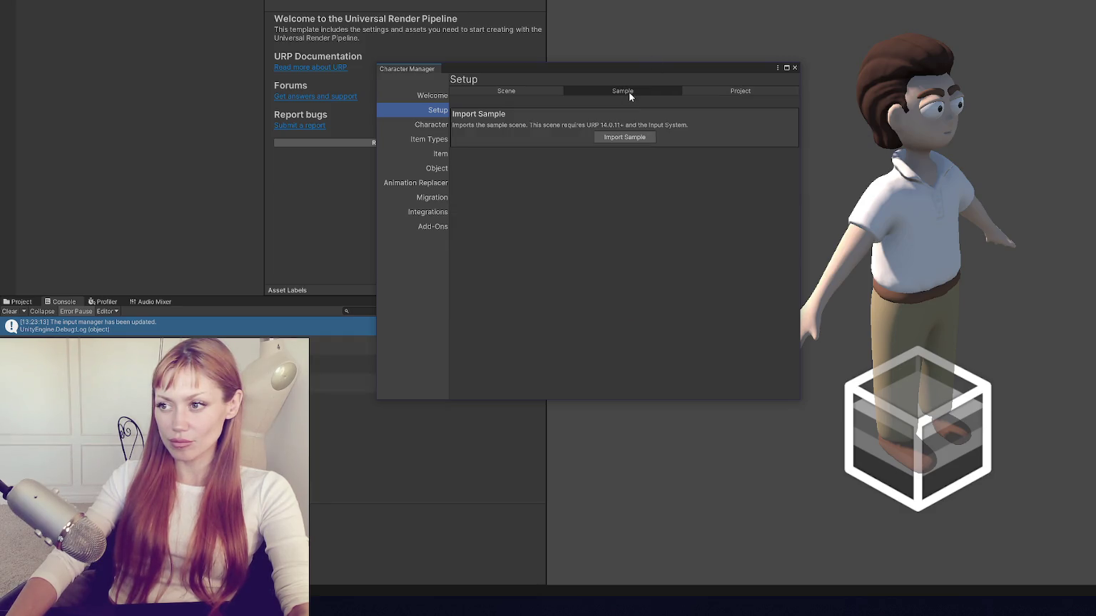
click(622, 137)
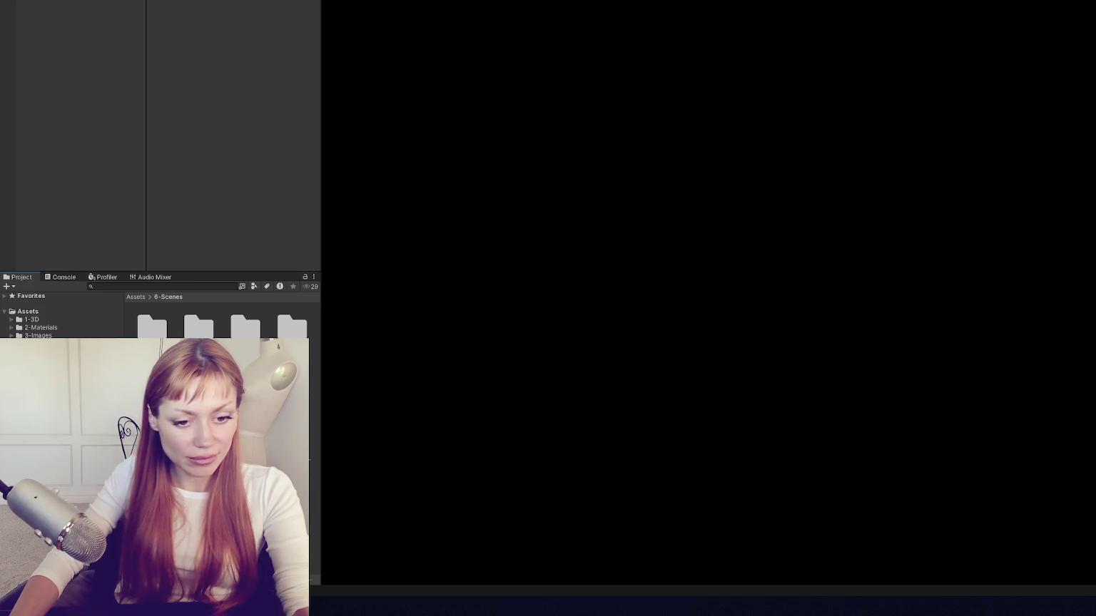
click(213, 287)
Step: Search assets for 'talking' to view the Talking script, then open StartConvo from a 'start convo' search
text(talking)
click(292, 324)
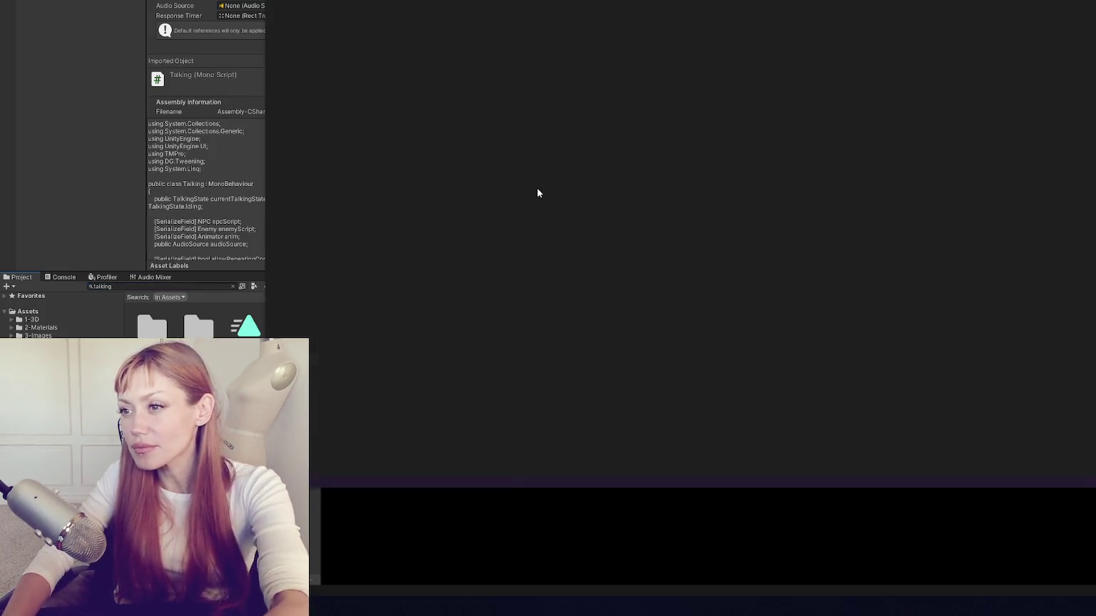
text(start convo)
double_click(196, 324)
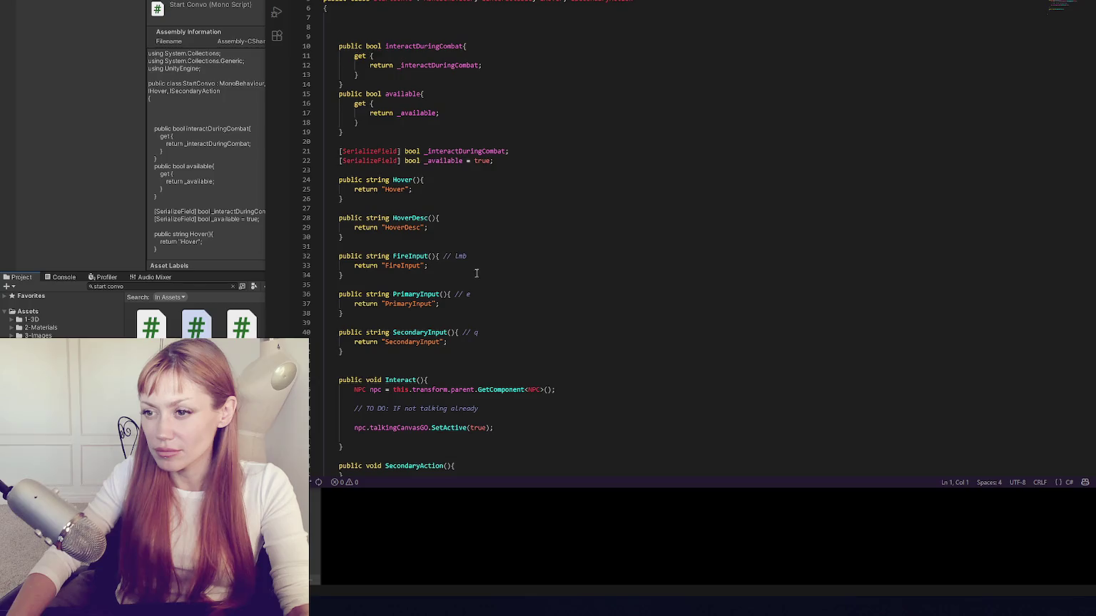
scroll(477, 274, down, 6)
click(489, 251)
scroll(527, 246, down, 2)
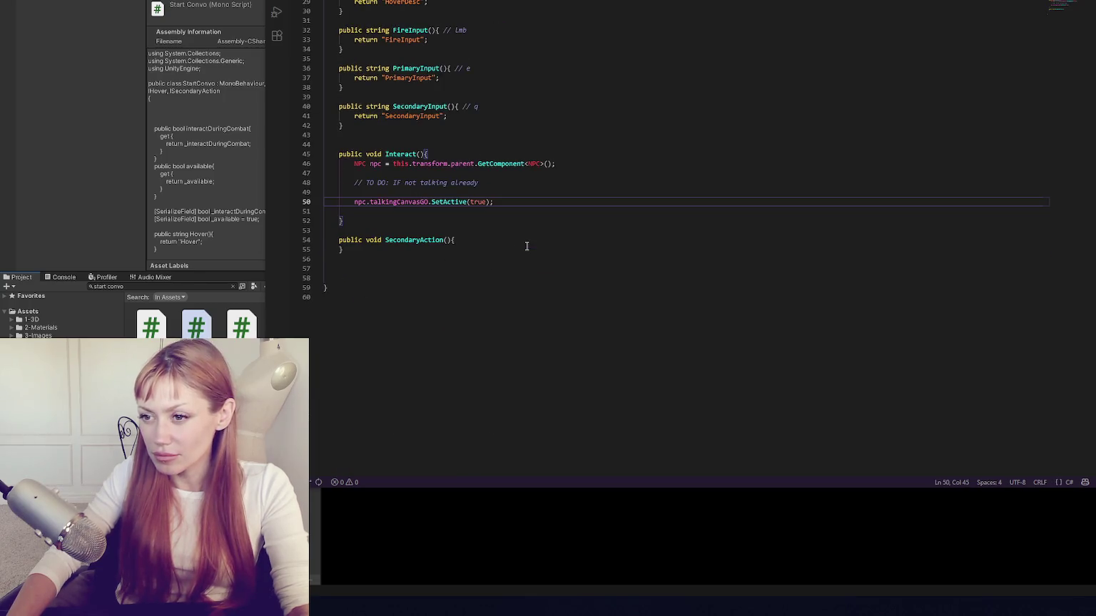
Step: Review the Talking script's code, then return to the StartConvo script
click(509, 183)
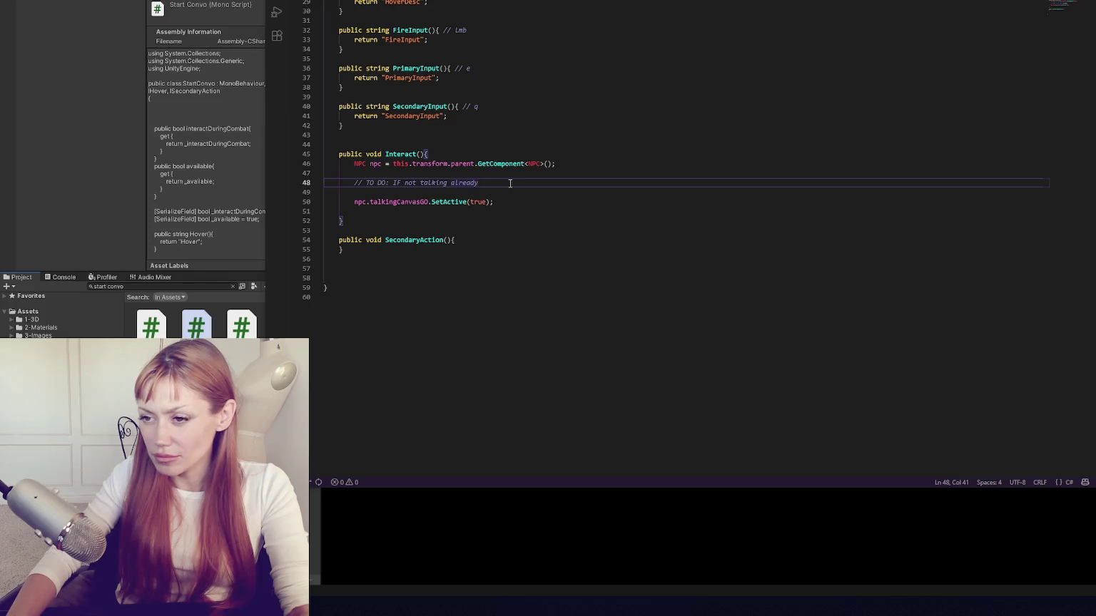
key(ctrl+Tab)
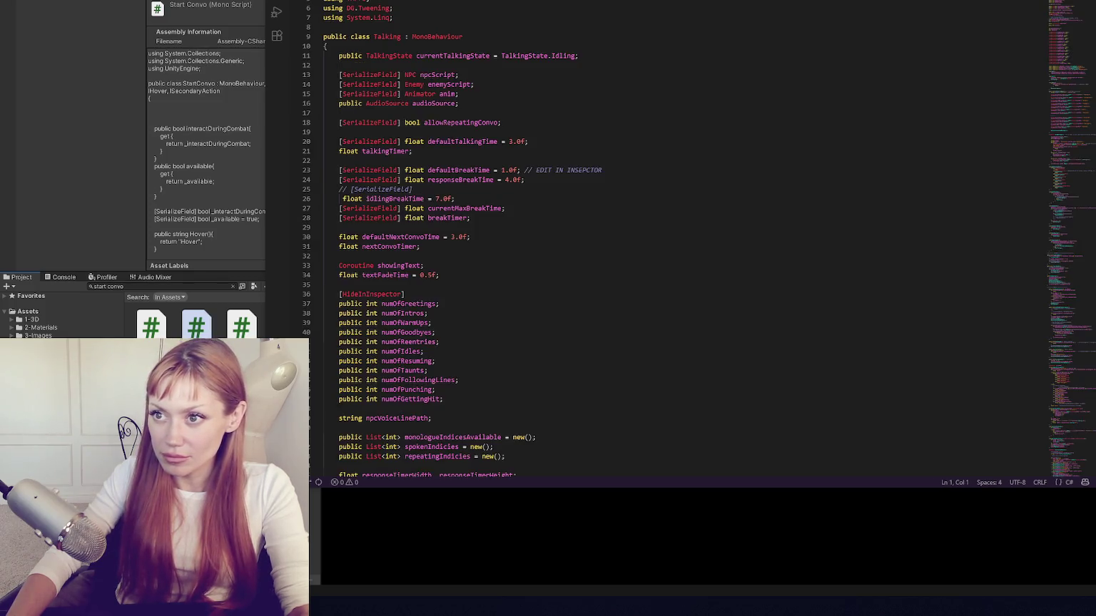
scroll(523, 66, down, 20)
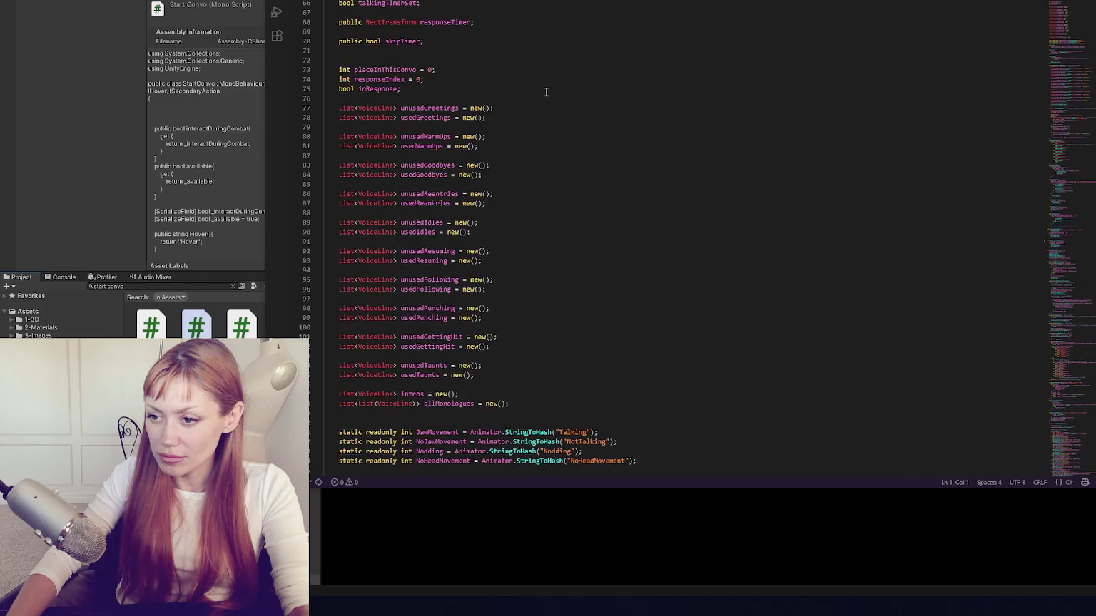
scroll(549, 92, down, 20)
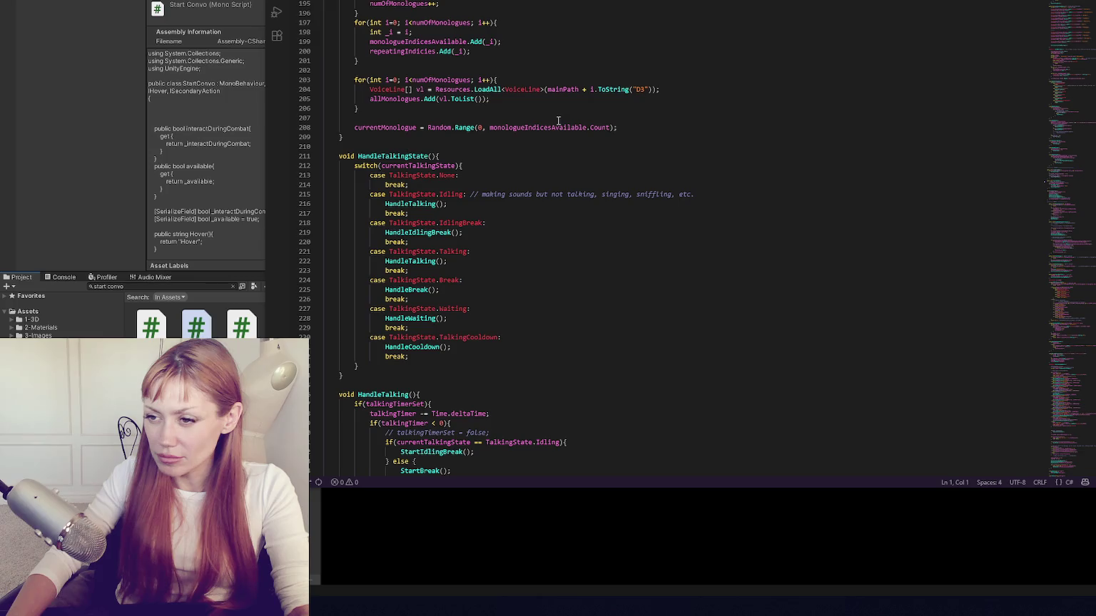
scroll(538, 102, up, 12)
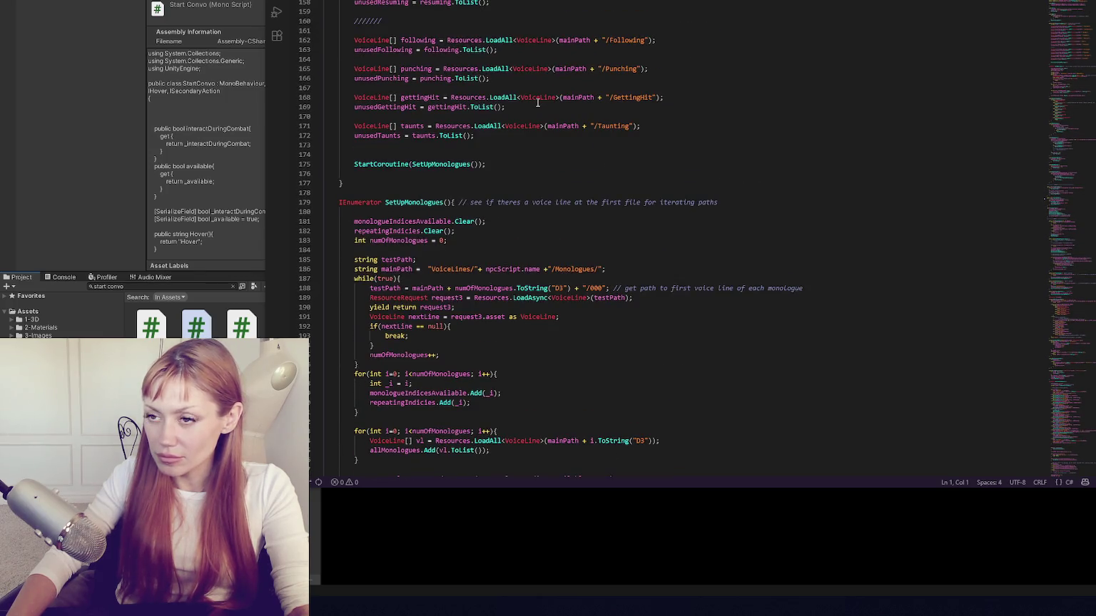
key(ctrl+Tab)
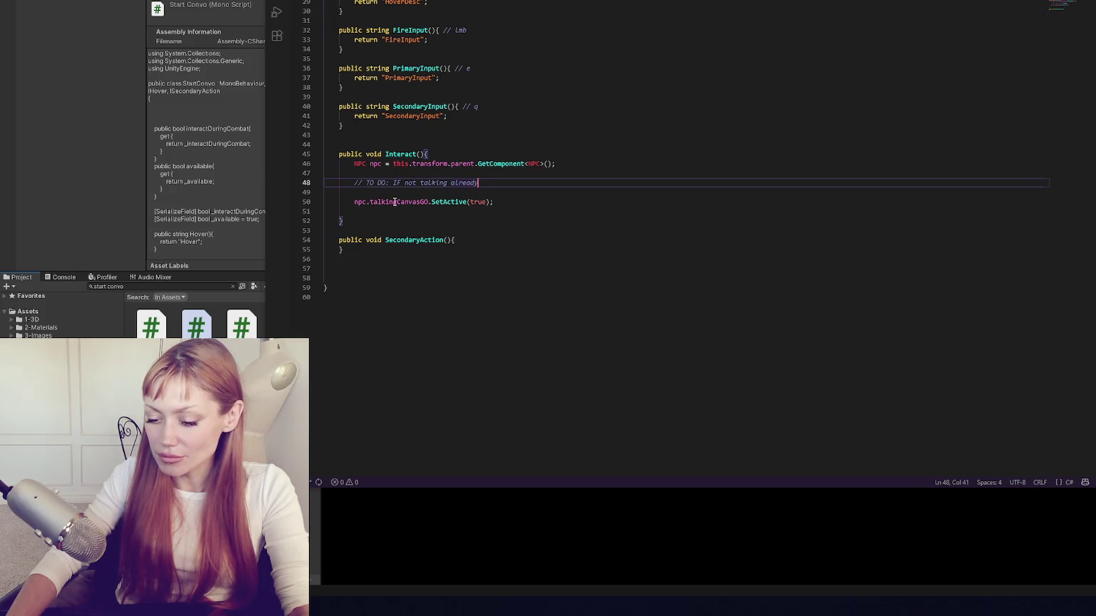
Step: Add an indented empty line inside SecondaryAction, then search Unity's assets for 'npc'
click(392, 202)
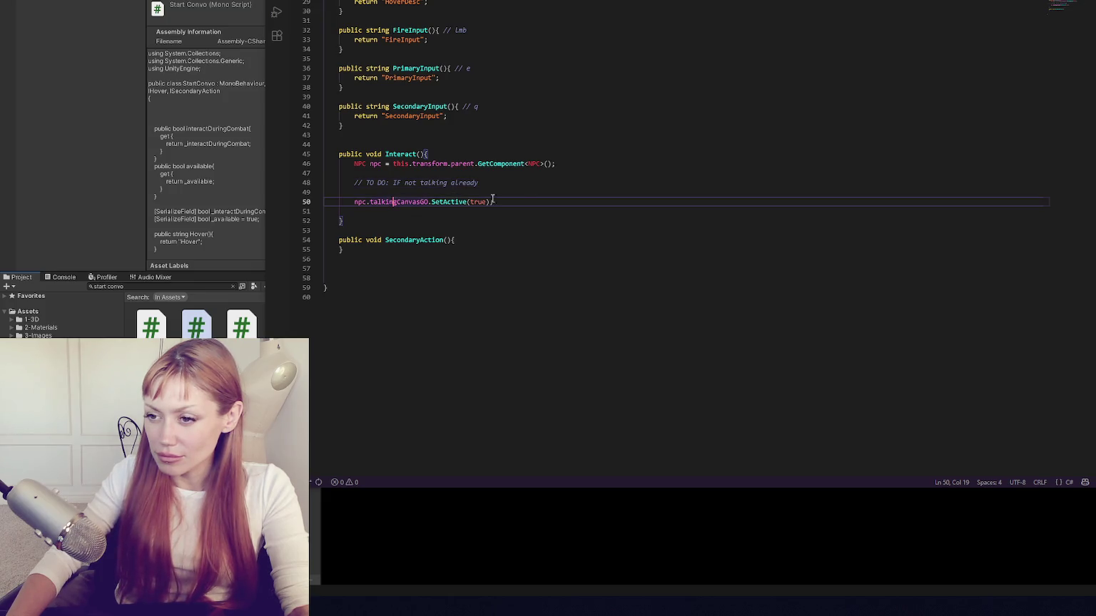
click(486, 241)
key(Return)
click(526, 194)
scroll(528, 190, up, 1)
scroll(529, 186, up, 2)
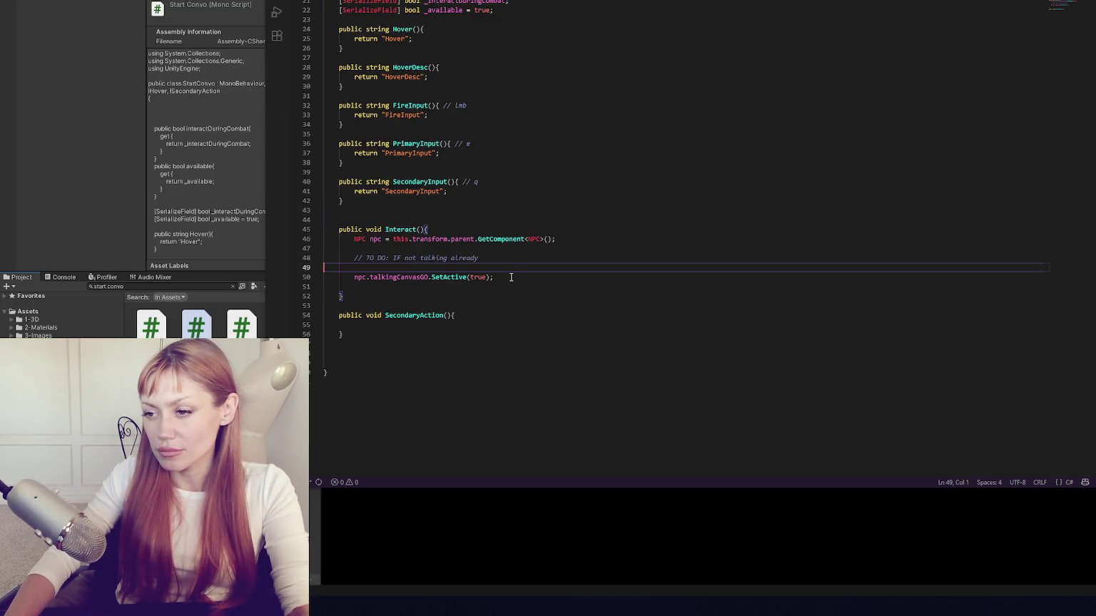
key(Tab)
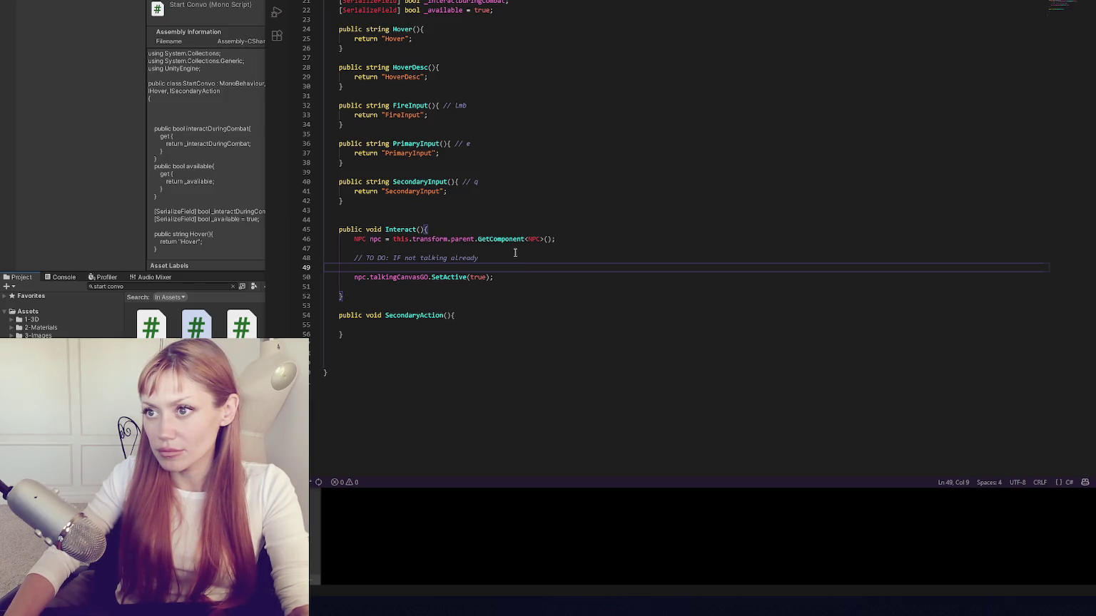
click(233, 286)
text(npc)
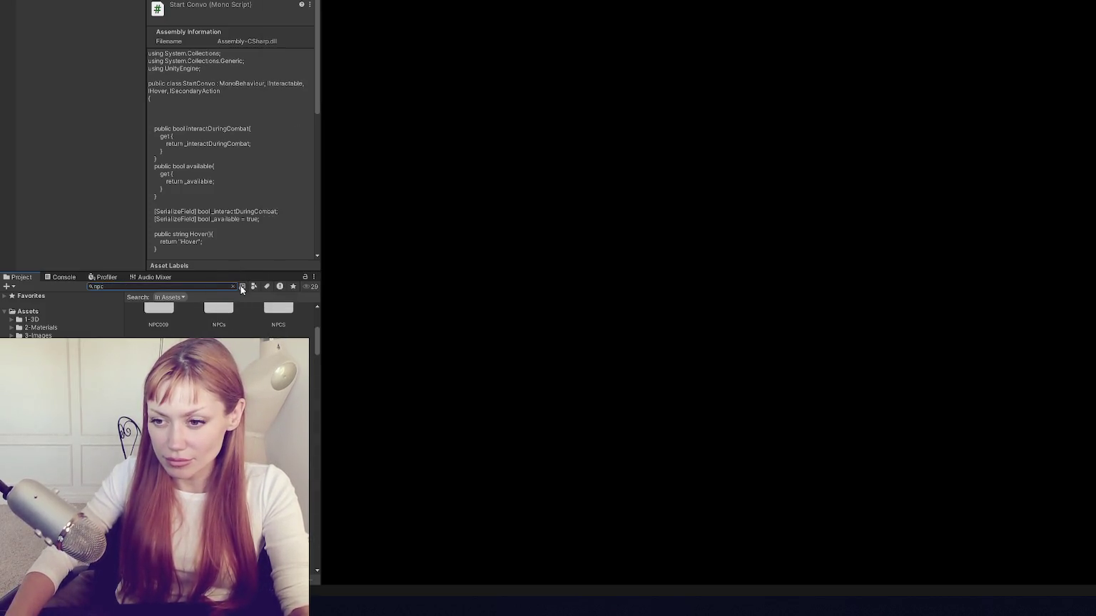
Step: Filter the 'npc' asset search to scripts and view the NPC script's source
click(254, 286)
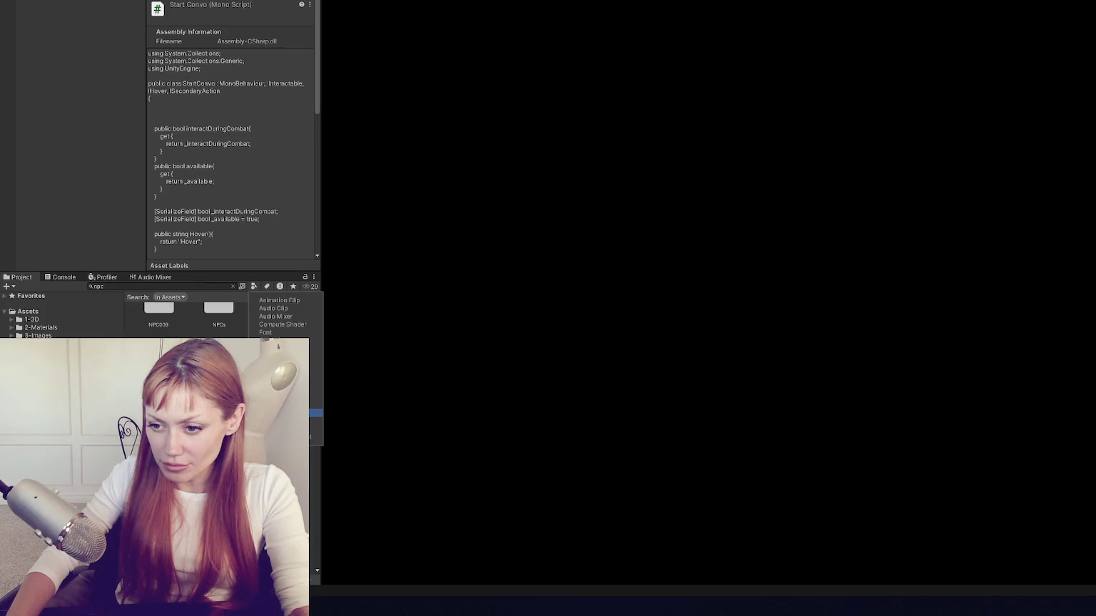
click(314, 397)
key(Escape)
click(198, 325)
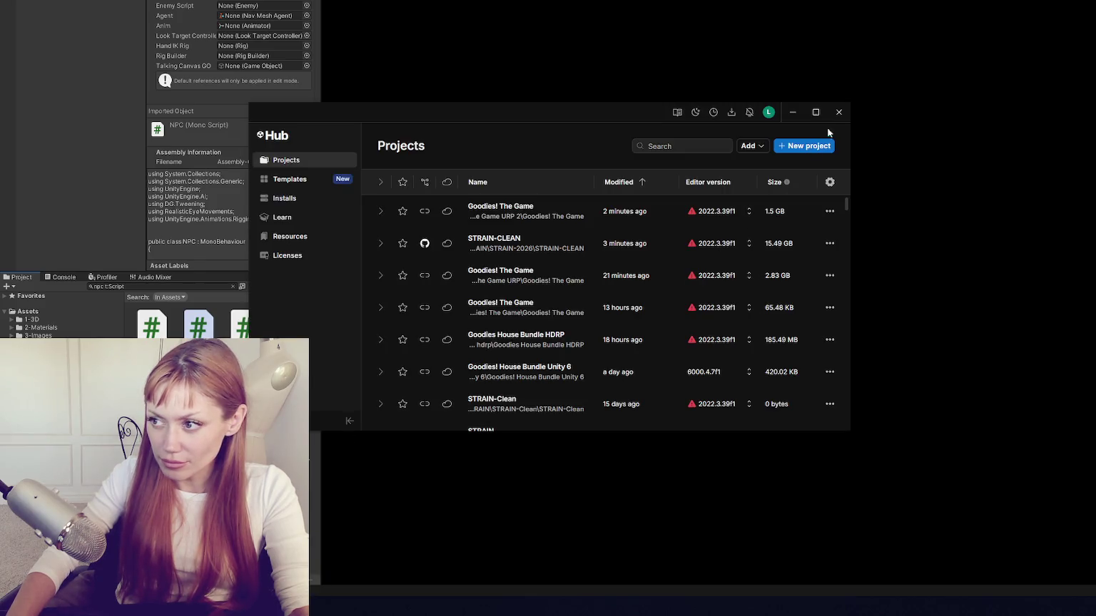
click(1003, 56)
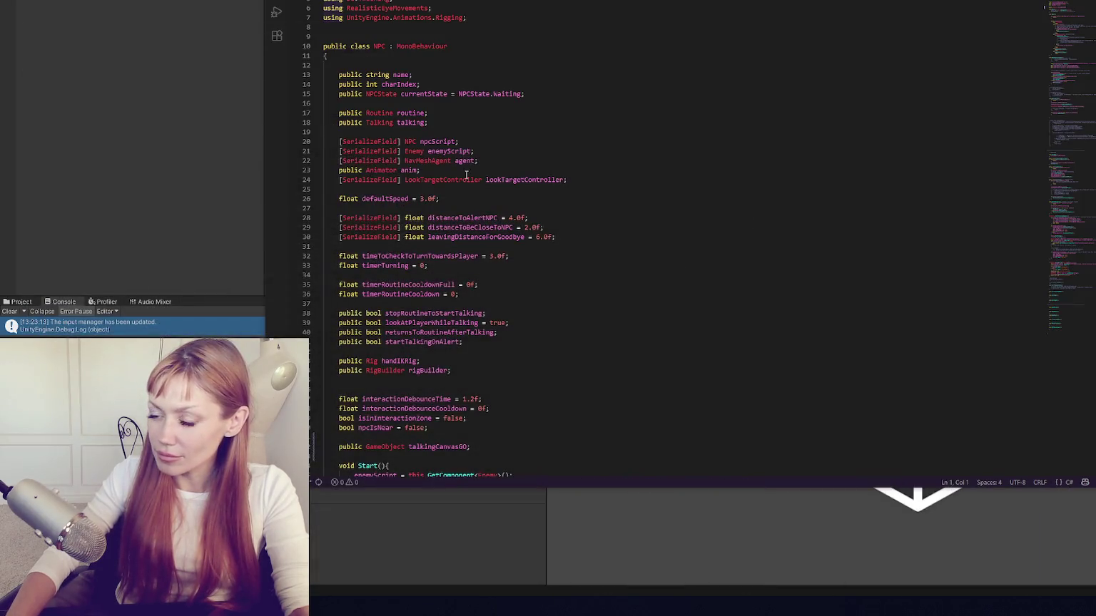
Step: Look over the NPC script's field declarations near the top of the file
drag(478, 179, 483, 179)
scroll(502, 164, down, 7)
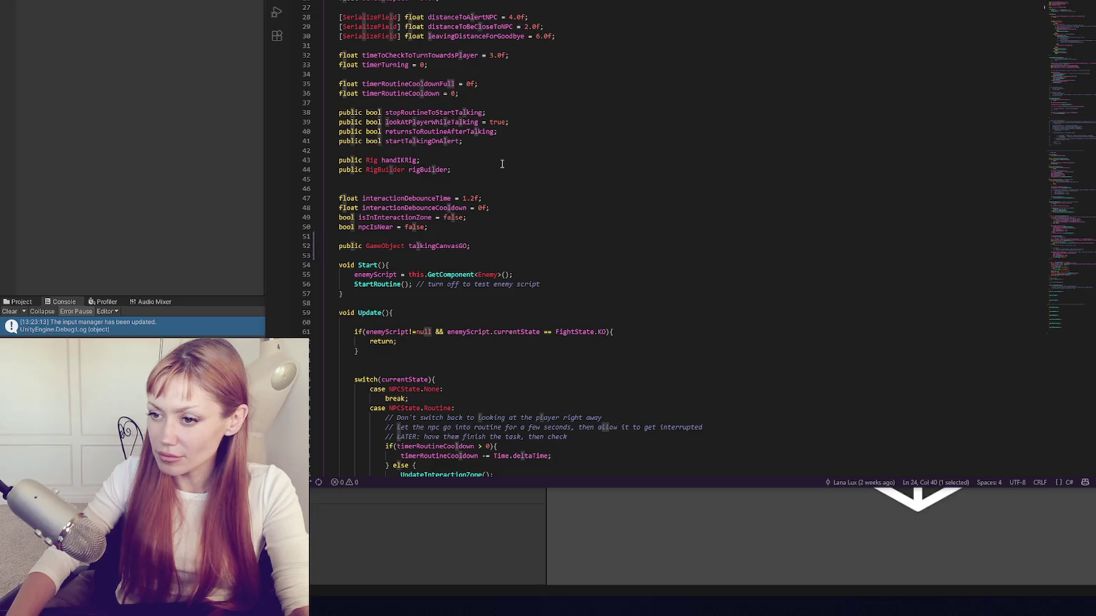
scroll(502, 164, up, 7)
click(413, 14)
scroll(399, 214, down, 7)
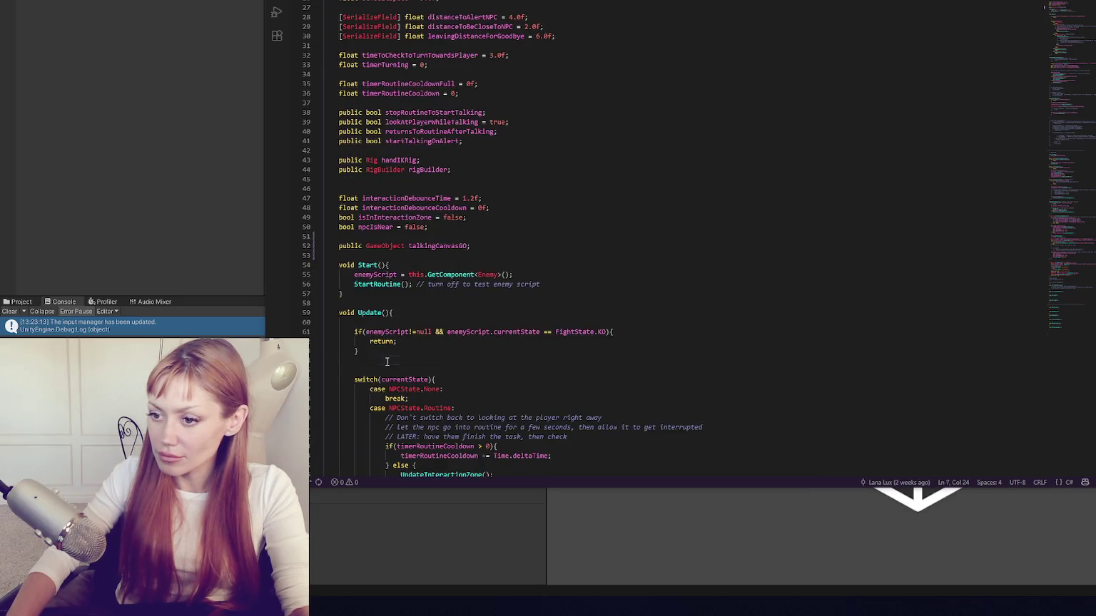
Step: Scroll through the Update state switch, then open the NPC Controls script from Unity
click(387, 362)
scroll(387, 362, down, 4)
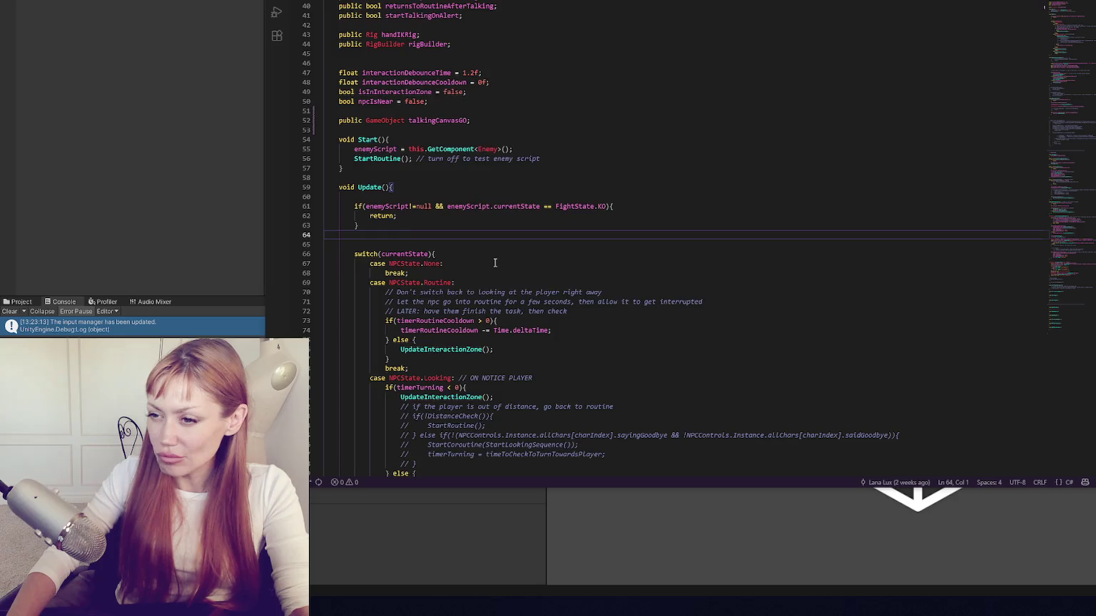
scroll(495, 263, down, 4)
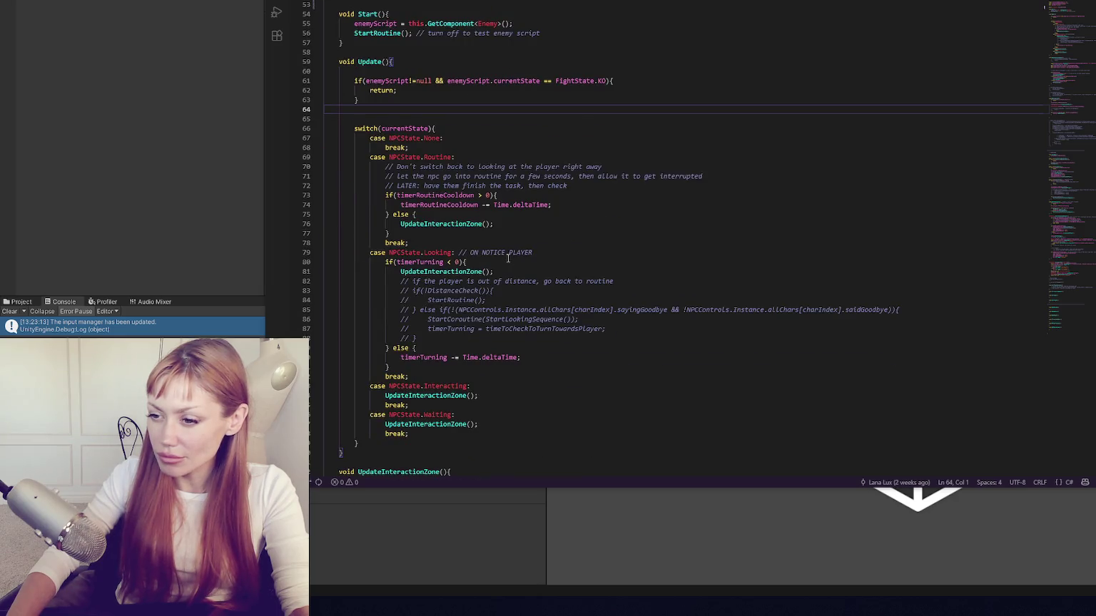
scroll(506, 256, down, 14)
scroll(508, 254, up, 12)
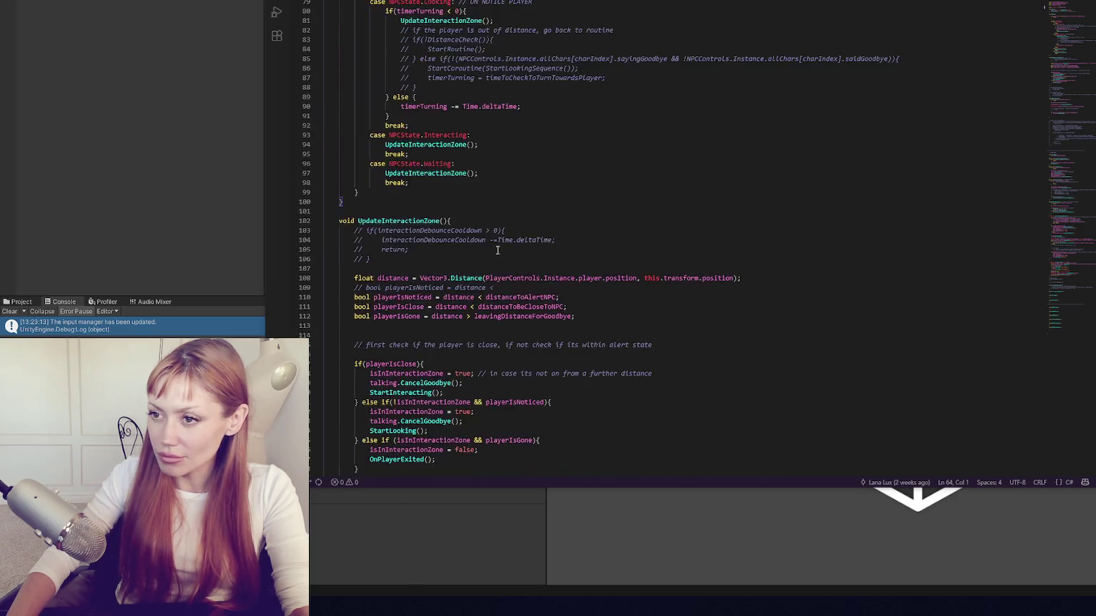
scroll(508, 254, up, 16)
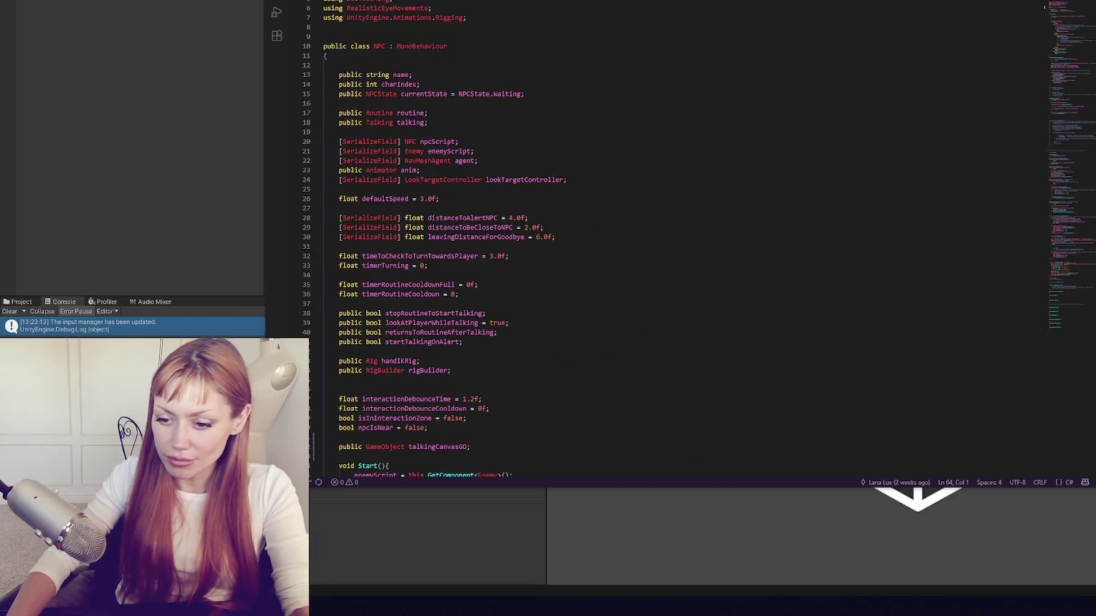
key(alt+Tab)
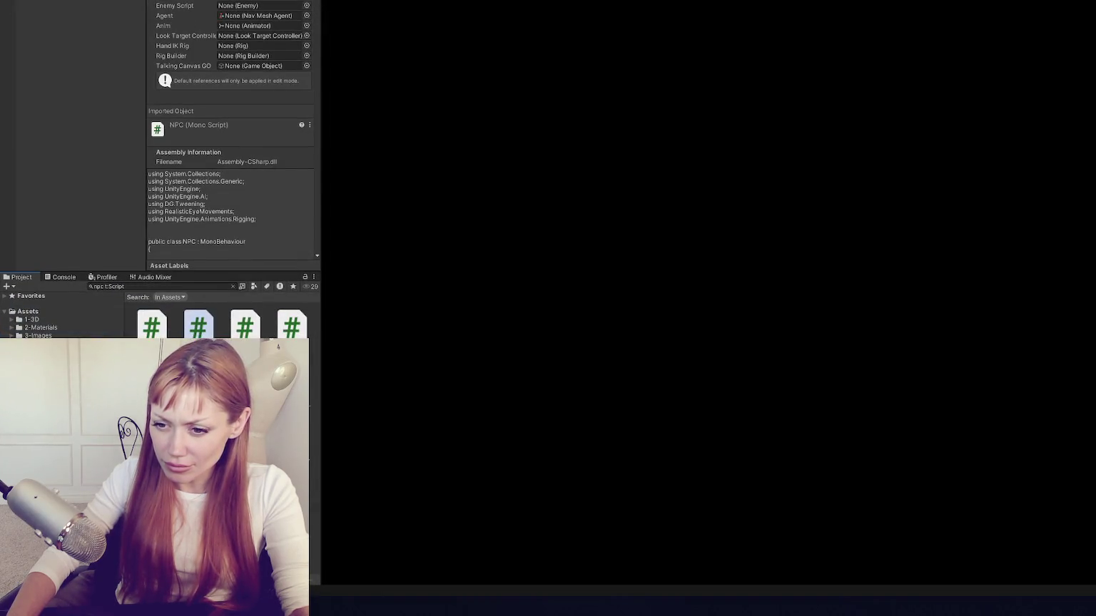
double_click(245, 326)
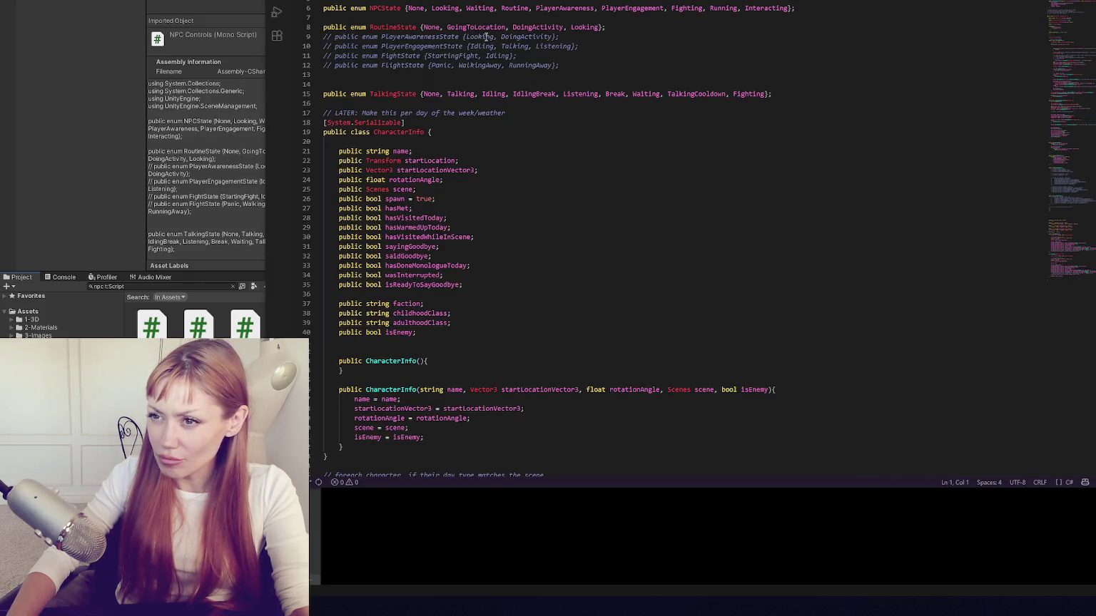
Step: Append ', Responding' to the TalkingState enum
click(767, 93)
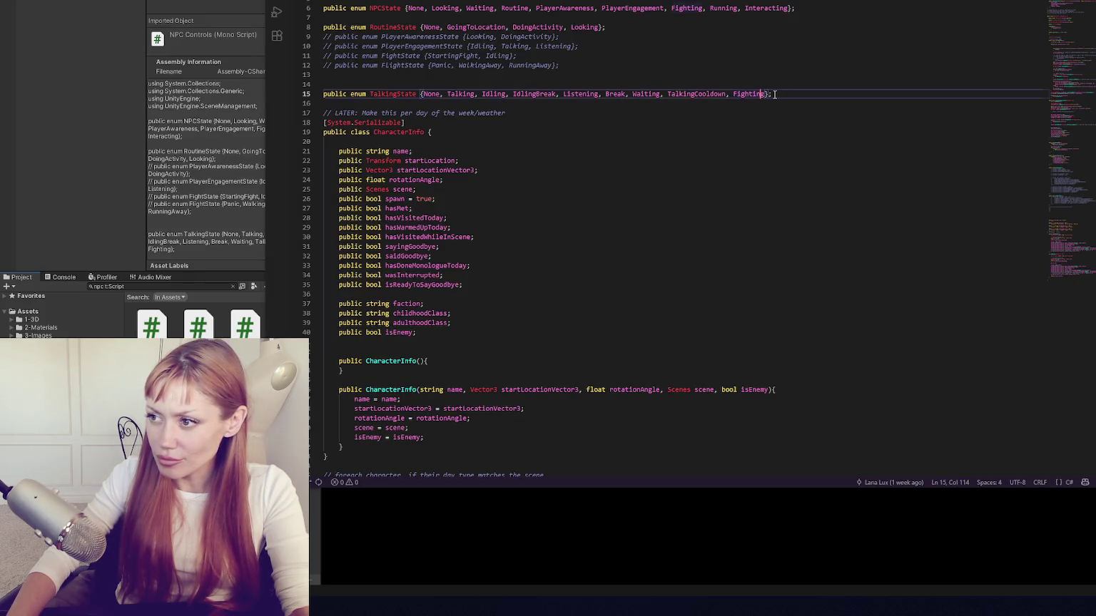
text(, Responding)
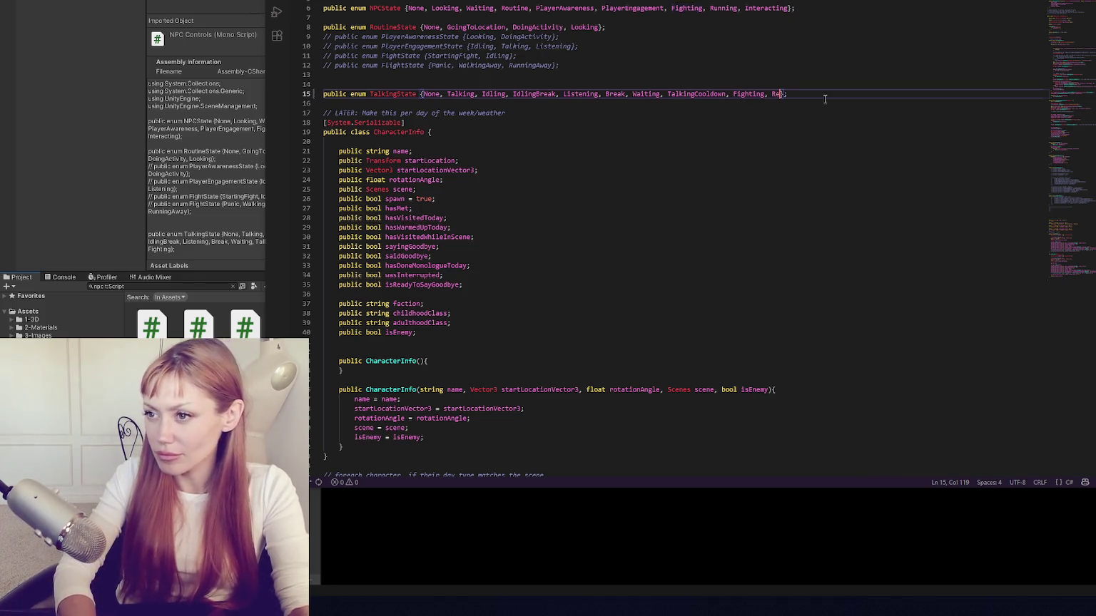
click(824, 103)
scroll(825, 108, down, 4)
scroll(825, 108, up, 2)
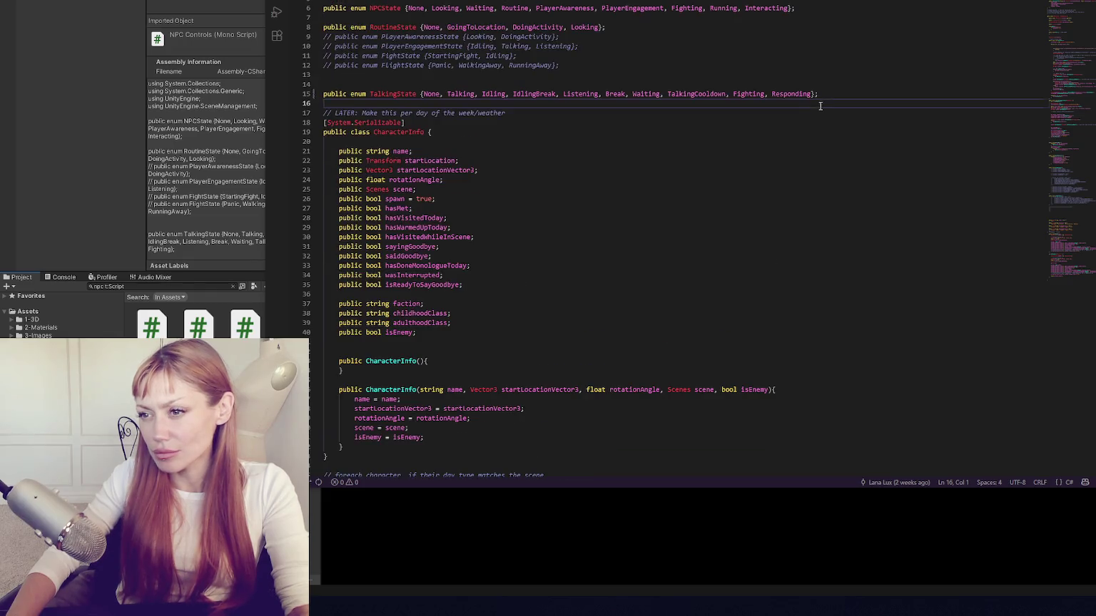
scroll(814, 100, down, 12)
scroll(807, 95, down, 15)
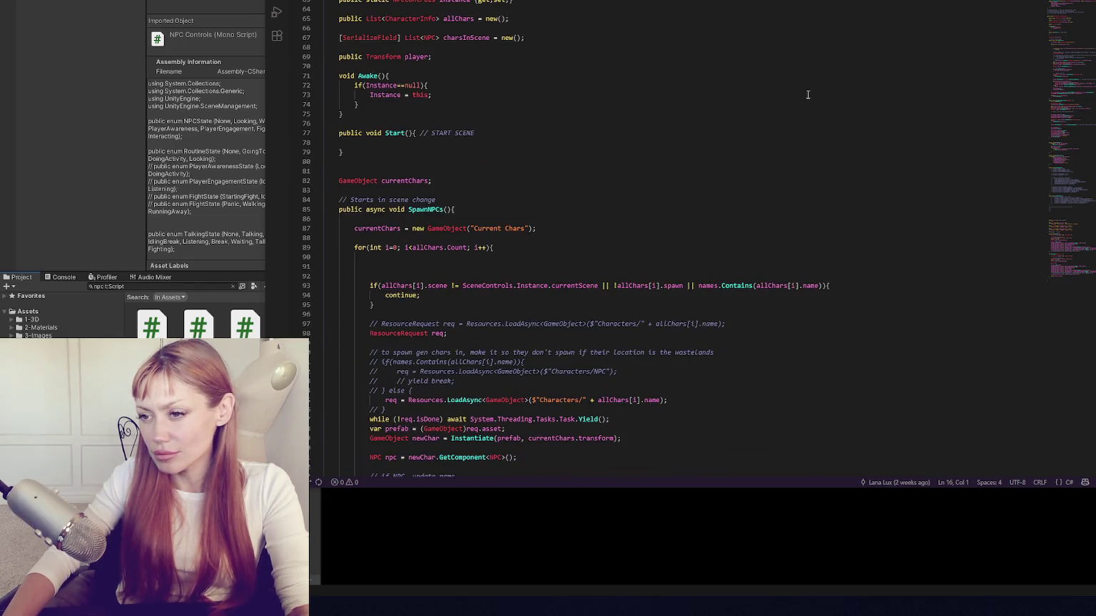
scroll(804, 94, down, 20)
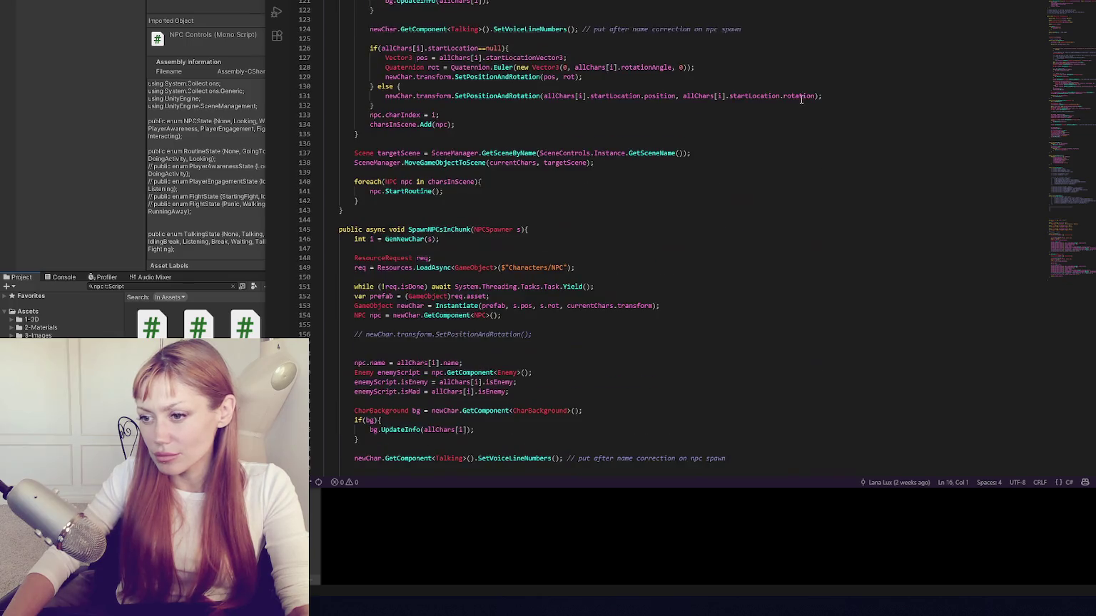
scroll(801, 104, down, 4)
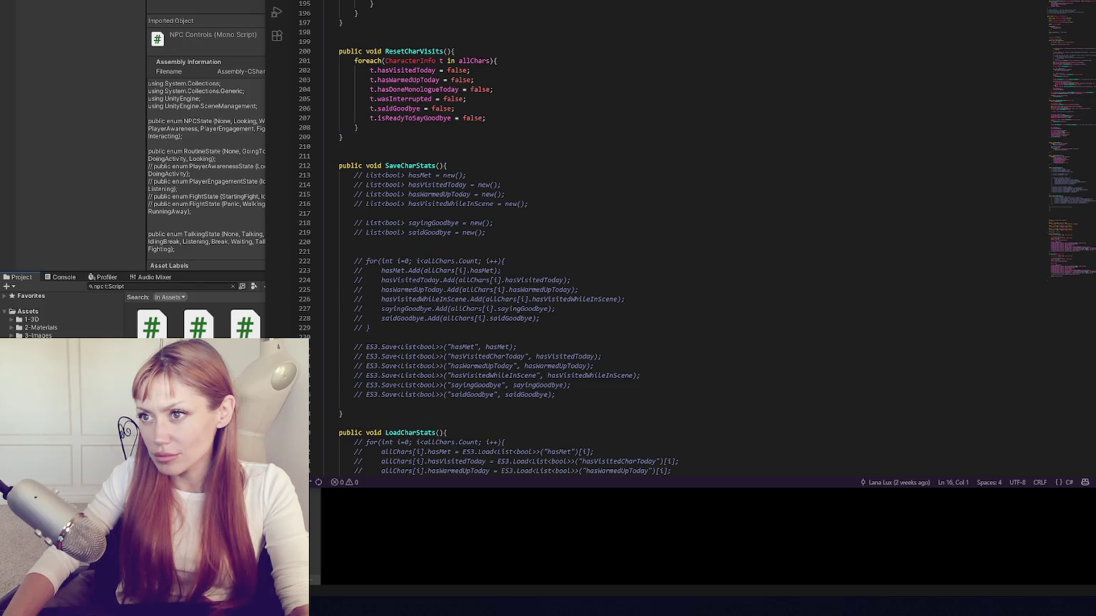
Step: Duplicate the TalkingCooldown case in HandleTalkingState and rename the copy to Responding
key(ctrl+Tab)
key(ctrl+Tab)
key(ctrl+Tab)
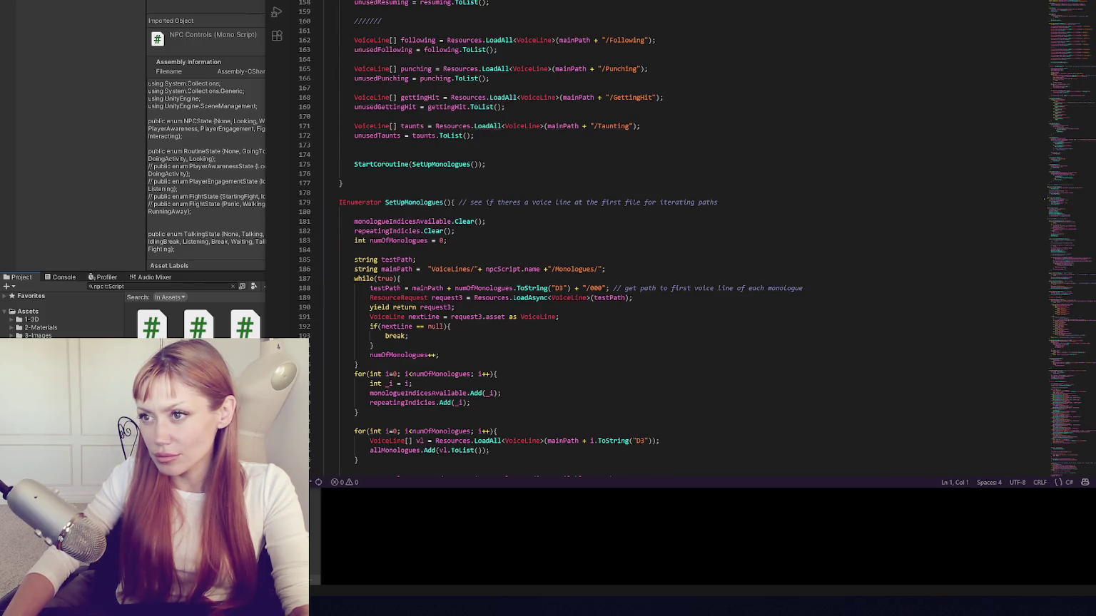
key(ctrl+Tab)
scroll(643, 142, up, 15)
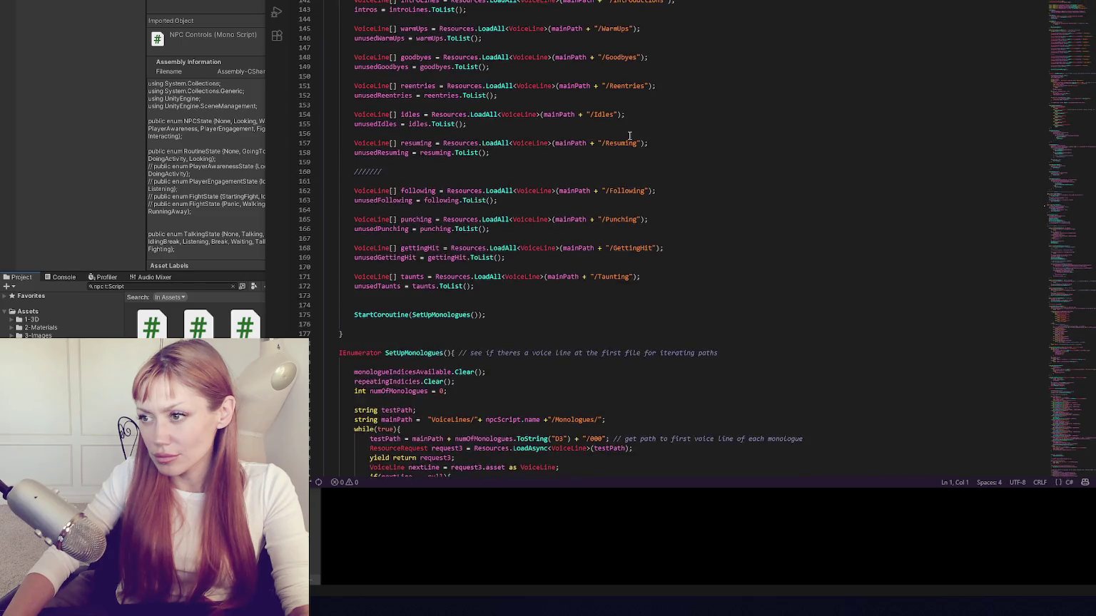
scroll(643, 143, down, 20)
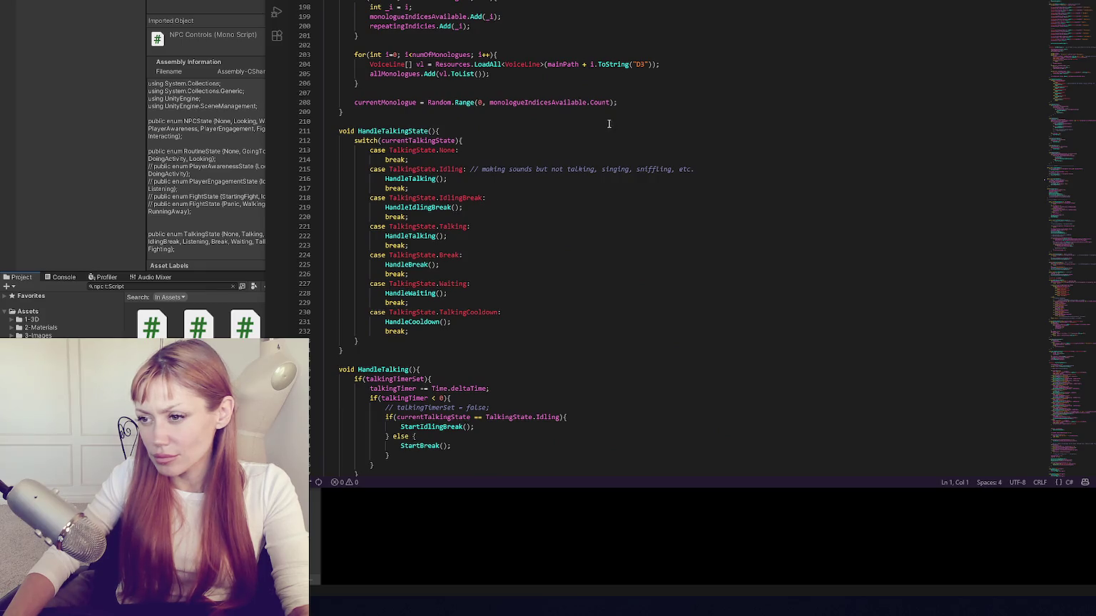
drag(432, 331, 442, 307)
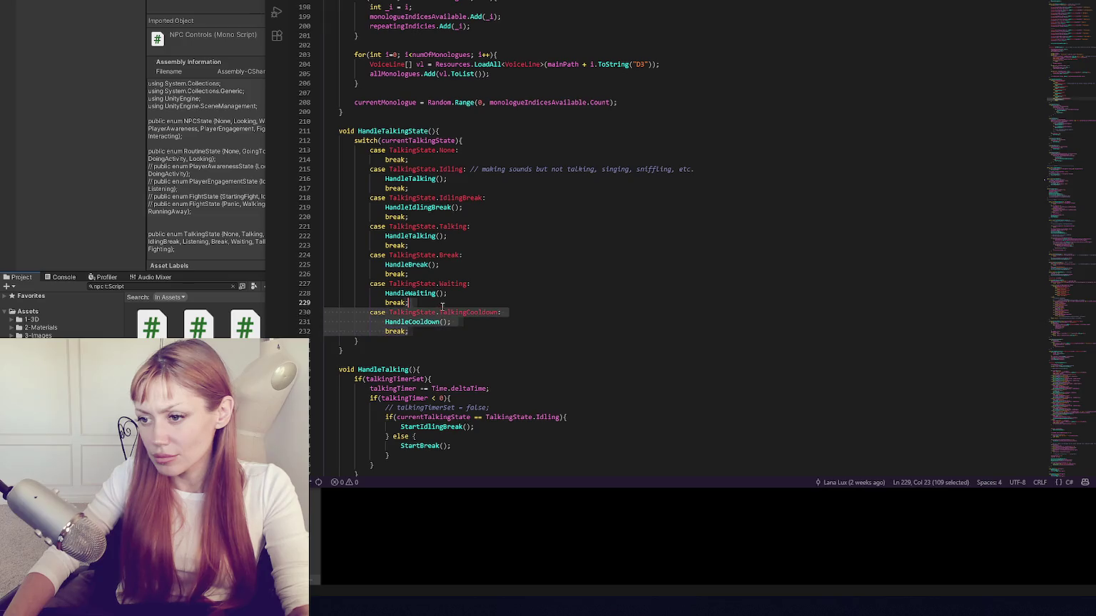
key(shift+alt+Down)
double_click(485, 336)
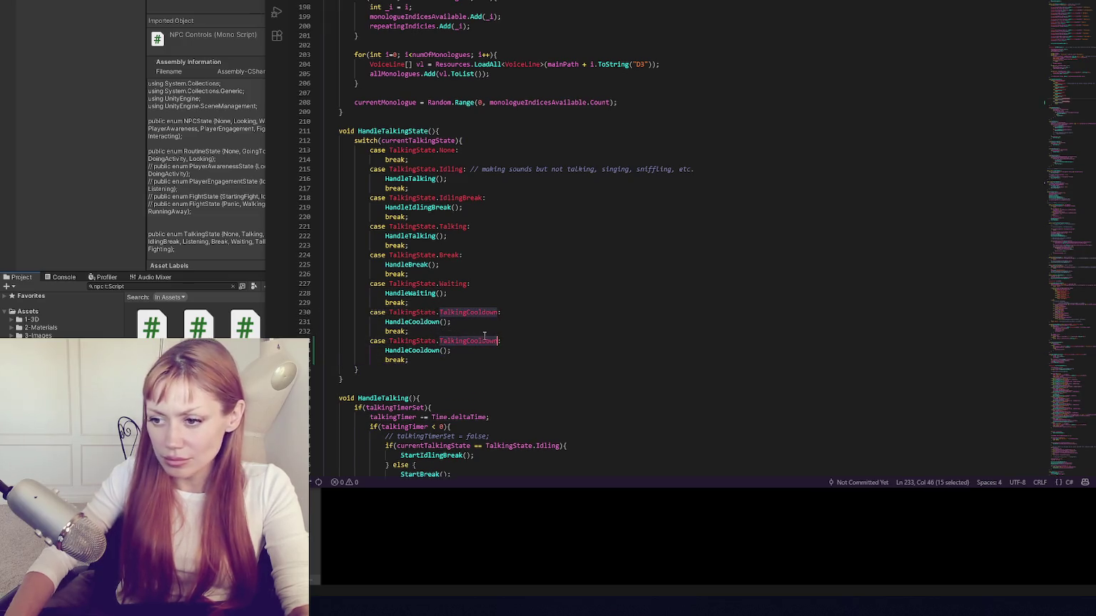
text(Responding)
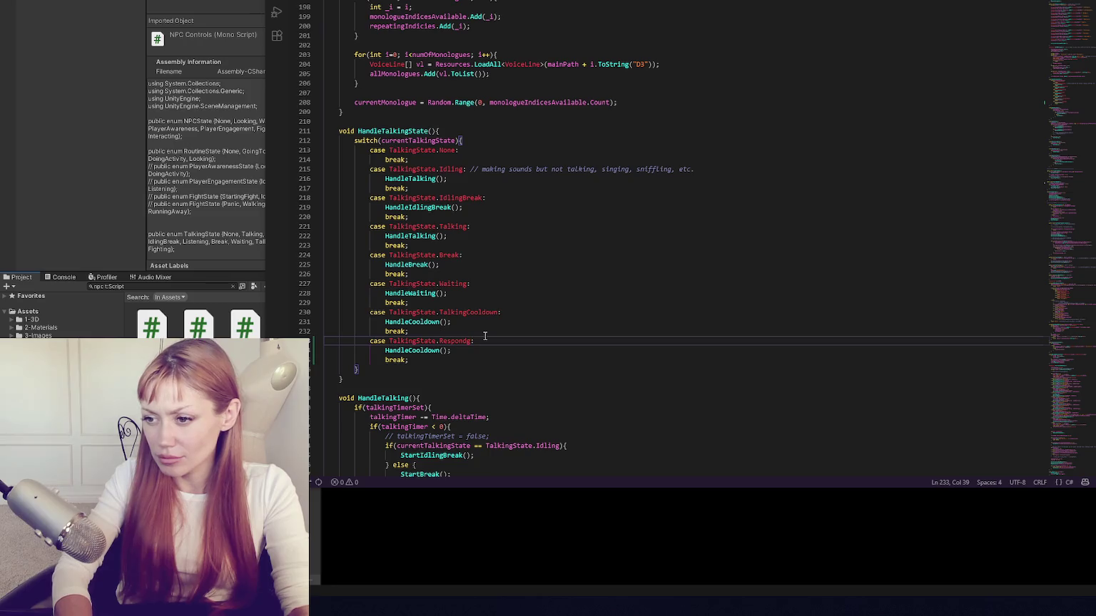
click(497, 349)
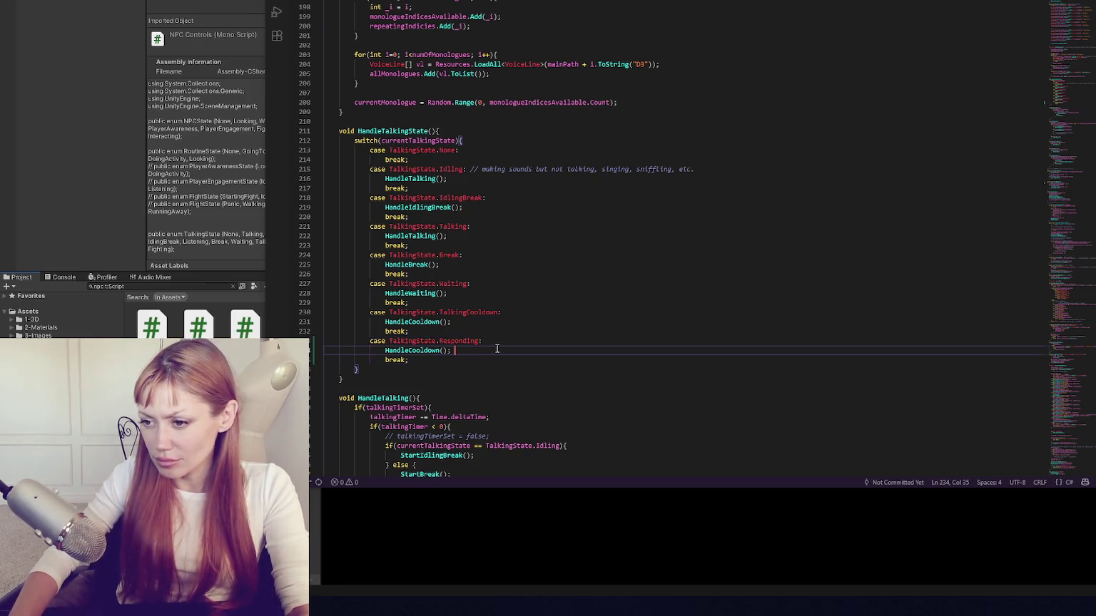